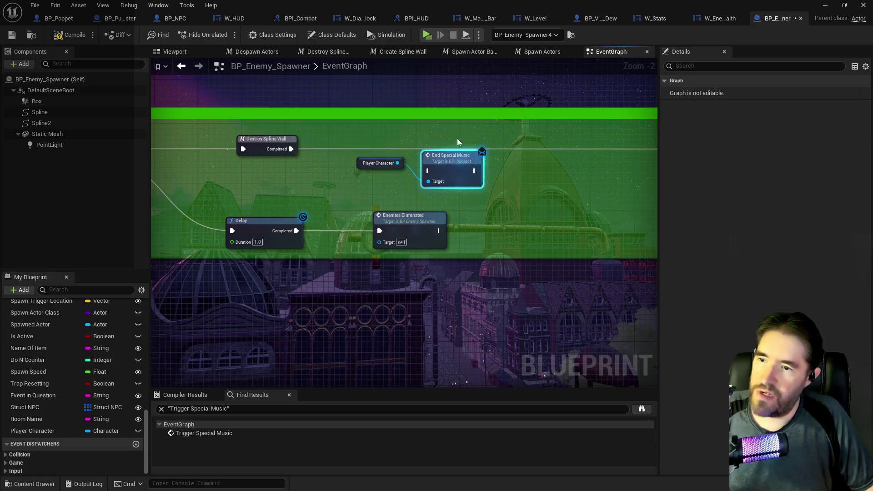
- Insert End Special Music between Destroy Spline Wall and Destroy Actor, then compile and save BP_Enemy_Spawner
drag(286, 148, 432, 148)
drag(330, 144, 534, 144)
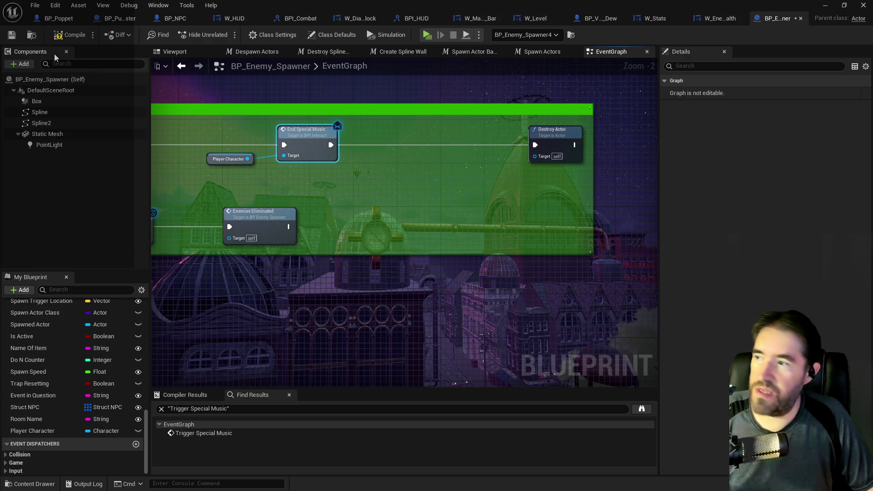
click(12, 36)
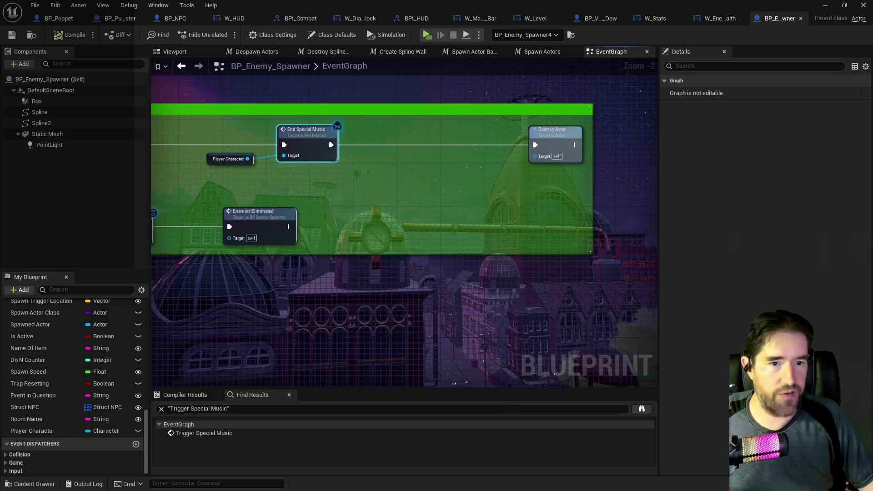
key(ctrl+shift+f)
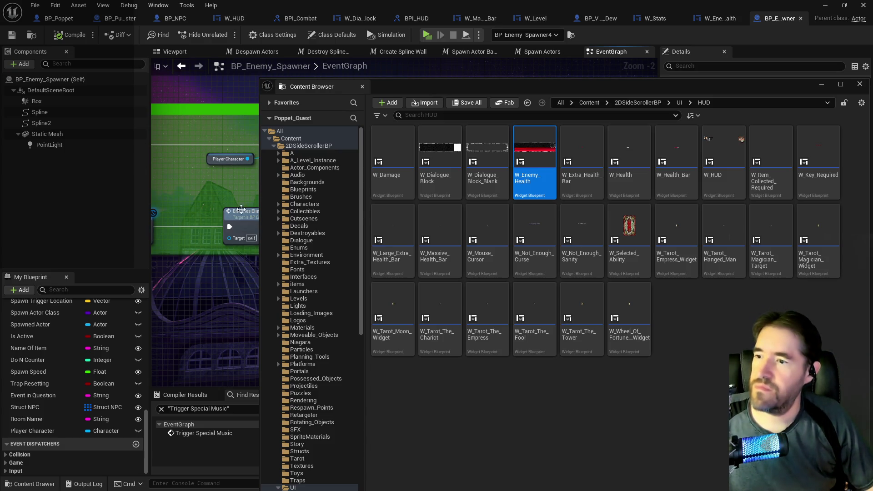
- Browse Characters > Enemies > Dead_Girl_Wonderland and open BP_Vue_Dew_Cultist
click(278, 205)
scroll(326, 283, down, 1)
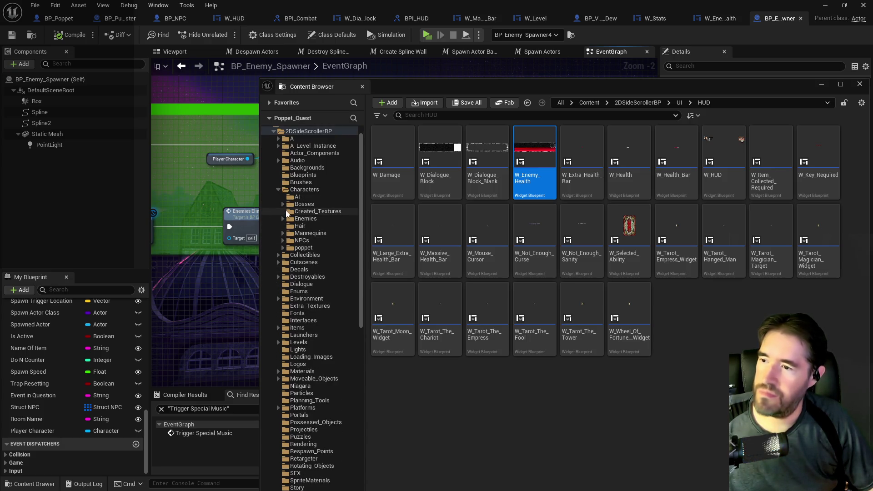
click(282, 218)
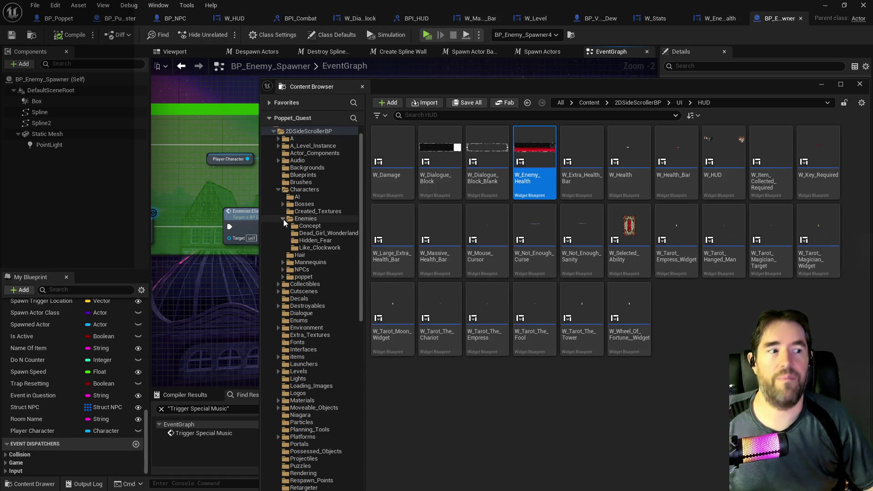
click(309, 232)
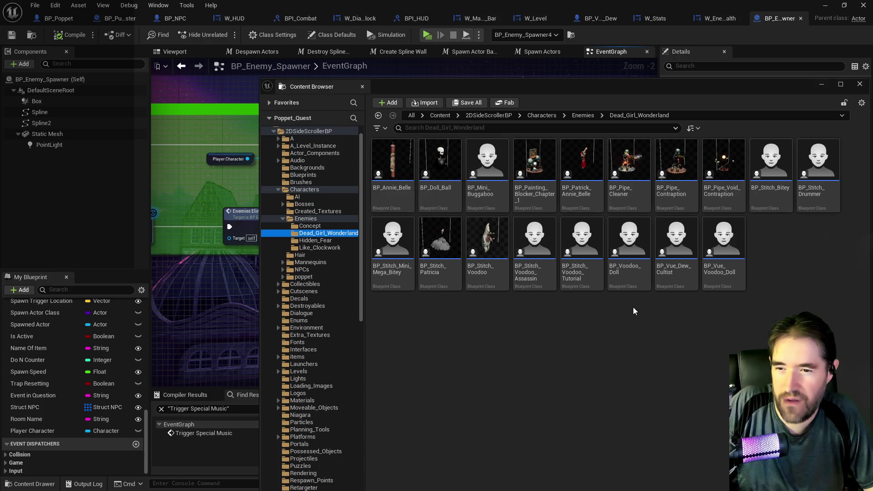
double_click(671, 270)
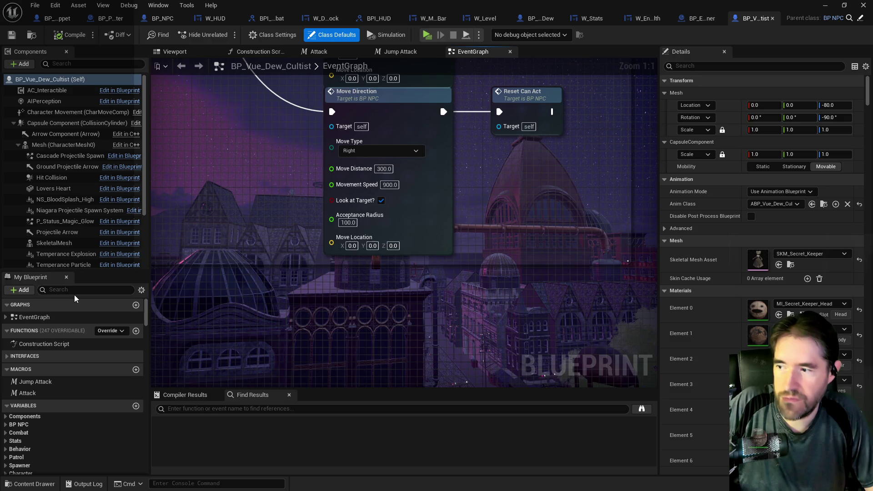
- Change the cultist's Struct NPC Stats default Level from 15 to 1, then compile and save
click(74, 290)
text(stta)
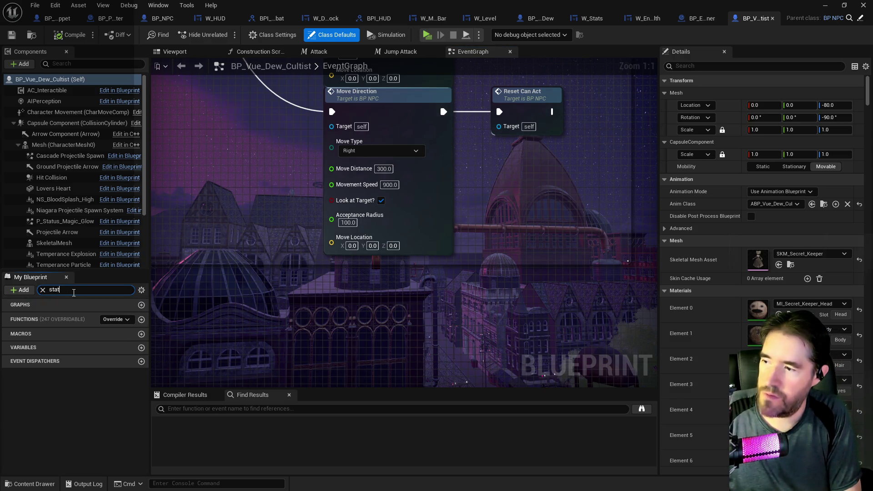
text(s)
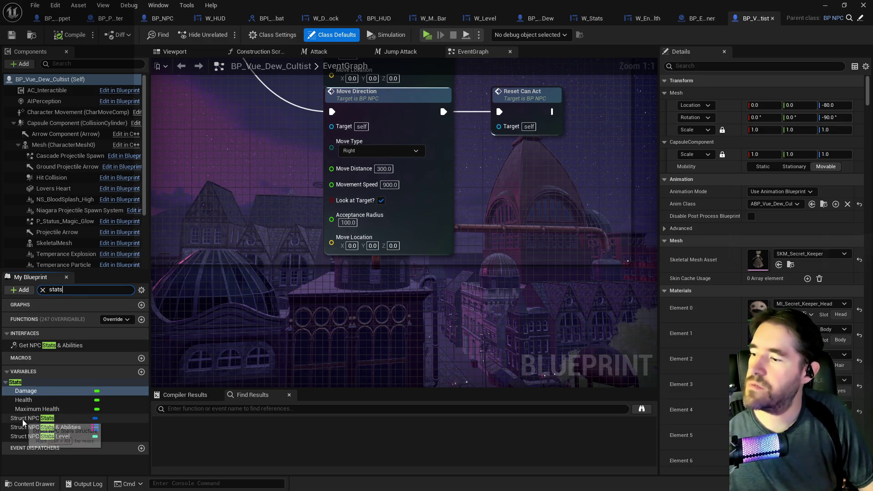
click(24, 419)
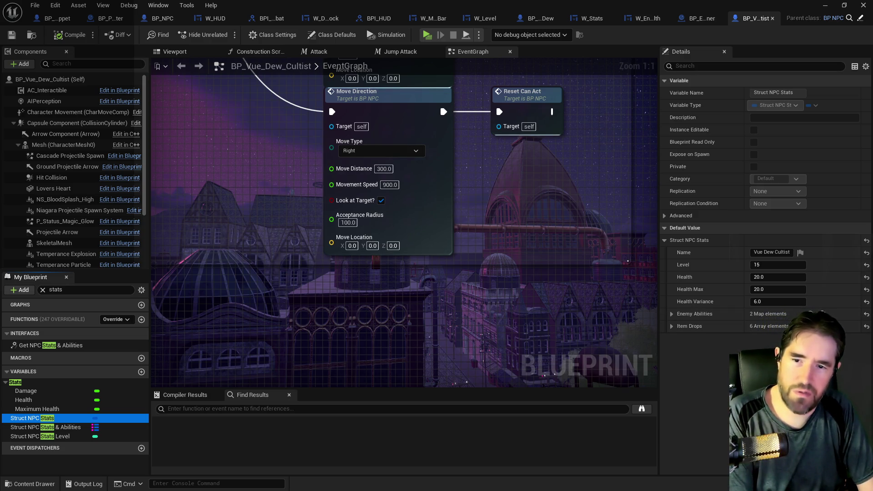
click(768, 265)
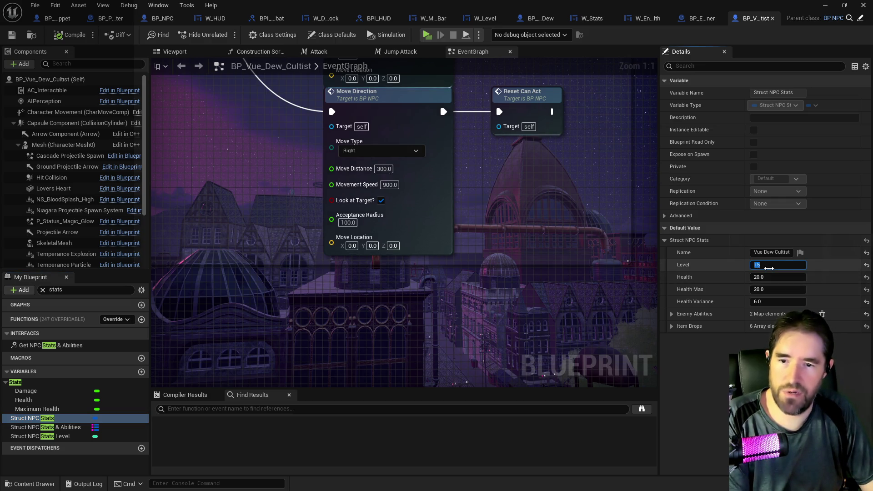
text(1)
key(Return)
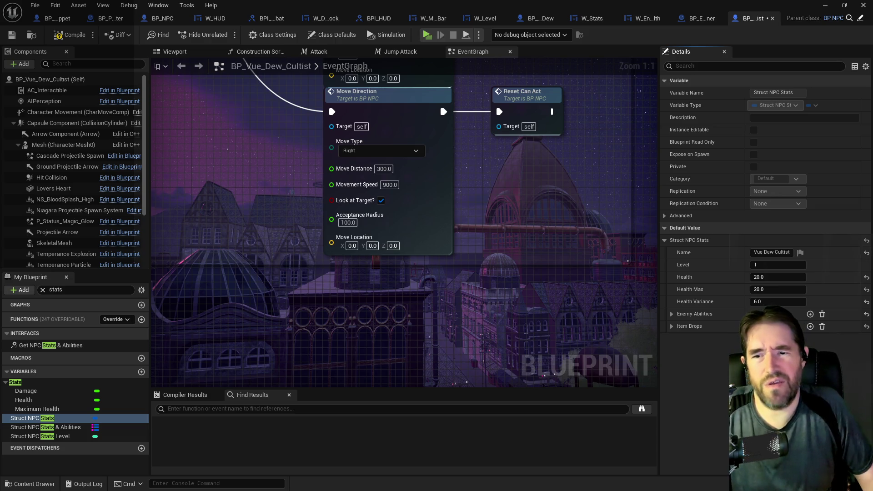
click(11, 37)
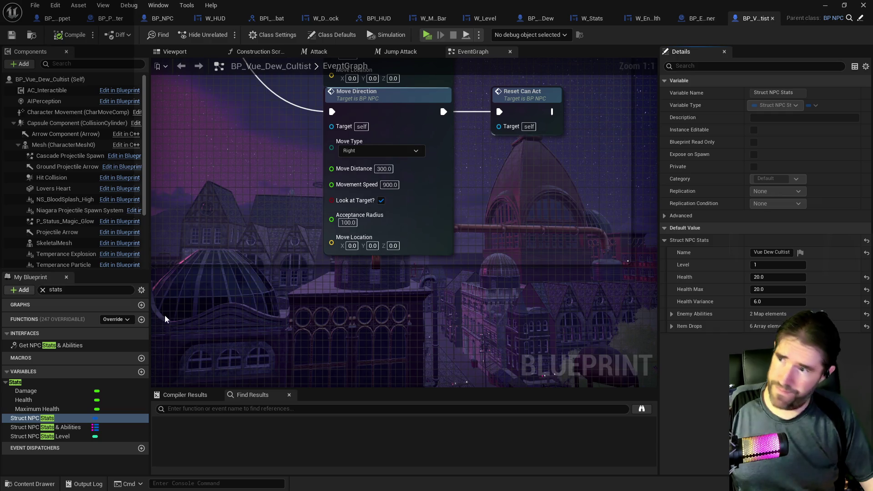
- Check that the cultist's default Gameplay Tags include Type.Permanent, then locate it in the Content Browser
click(41, 289)
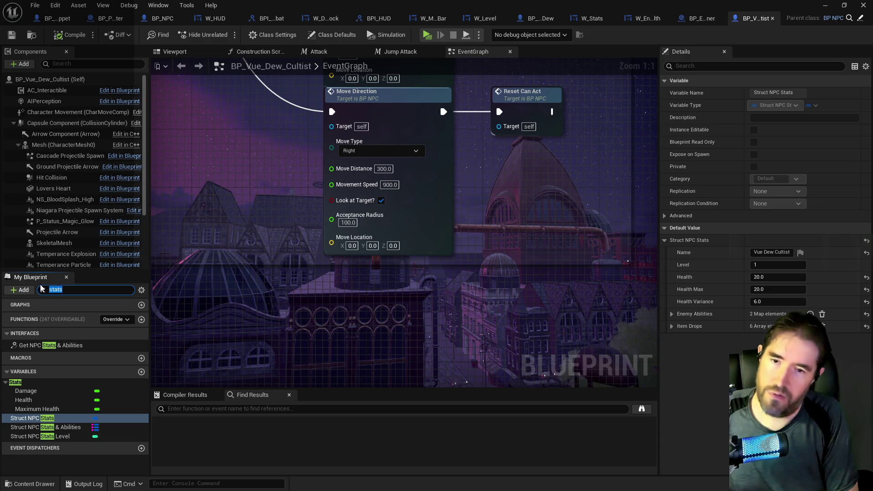
text(gameplay tag)
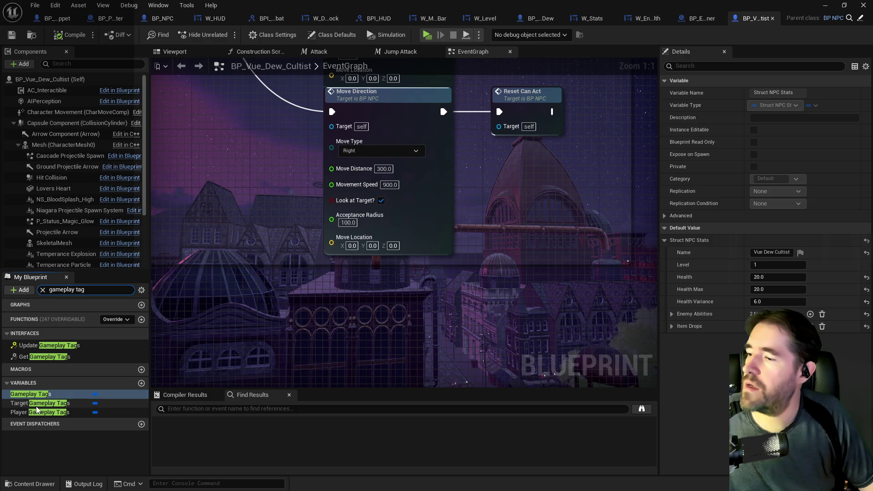
click(25, 401)
click(25, 394)
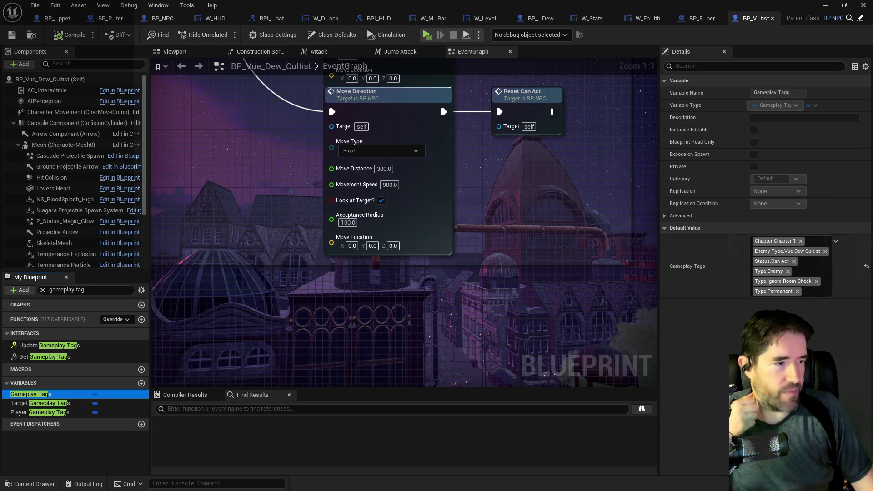
key(ctrl+b)
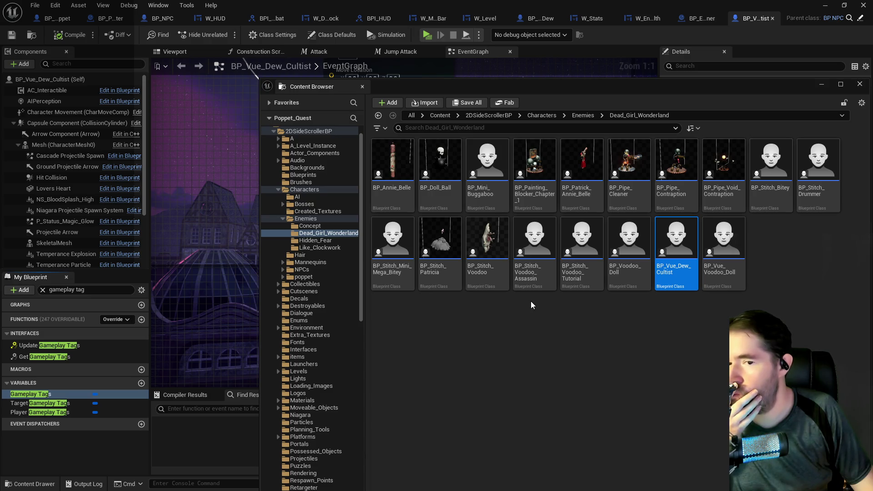
- Add Type.Permanent to BP_Vue_Voodoo_Doll's default Gameplay Tags, then compile and save
double_click(723, 235)
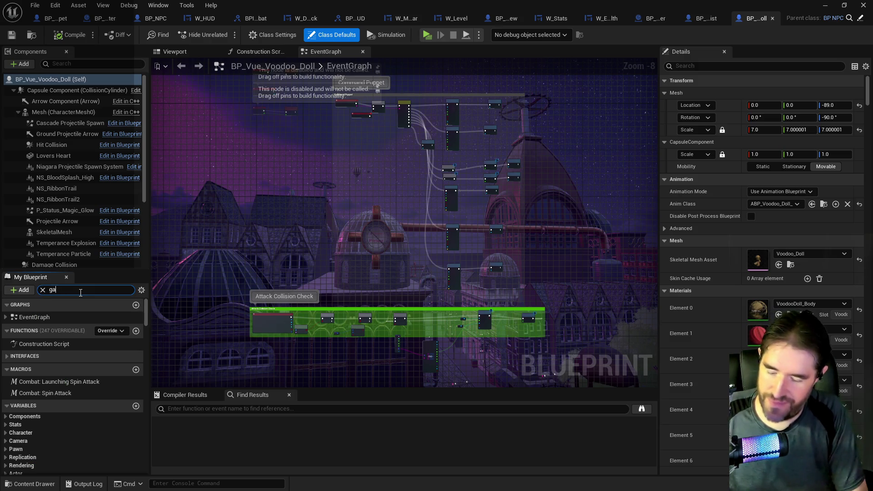
text(gameplay)
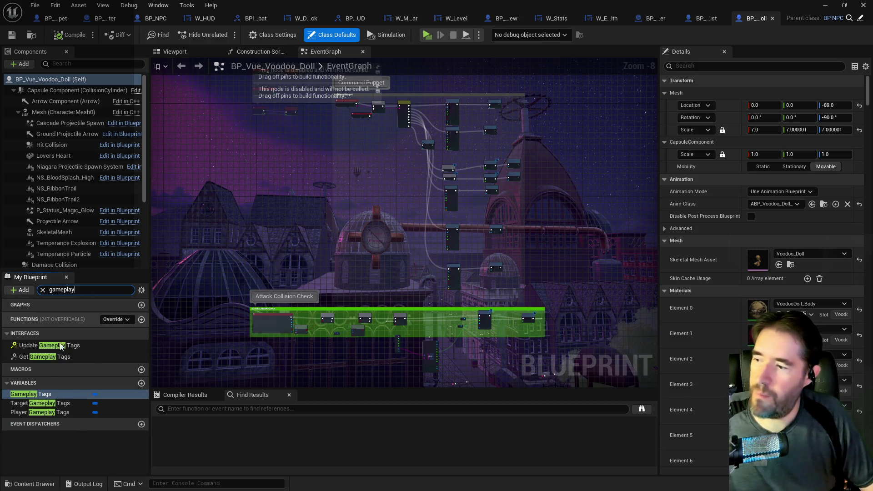
click(31, 394)
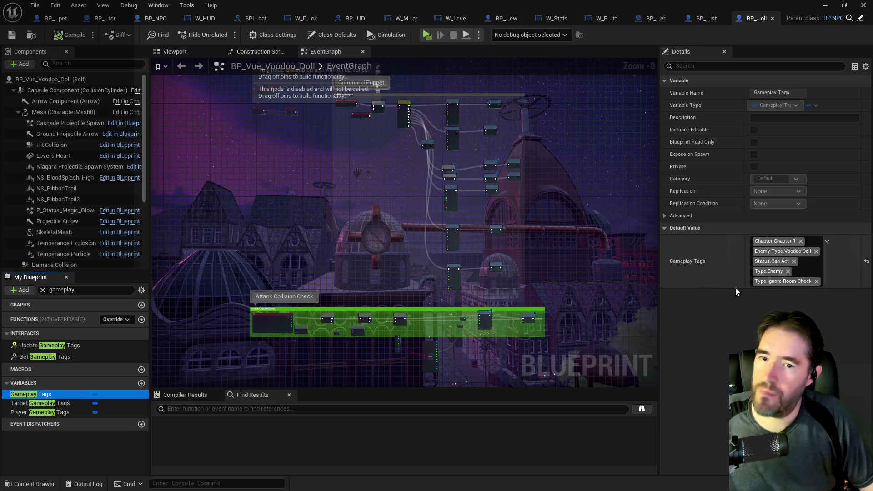
click(805, 272)
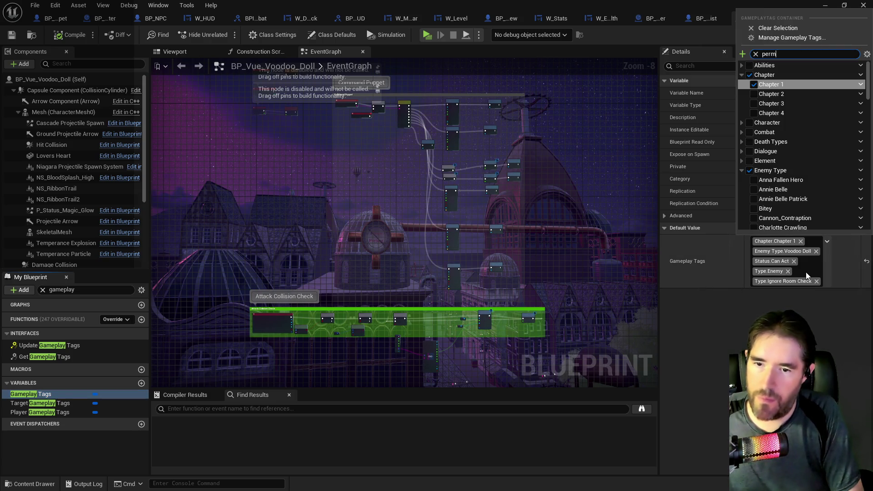
text(perman)
click(753, 75)
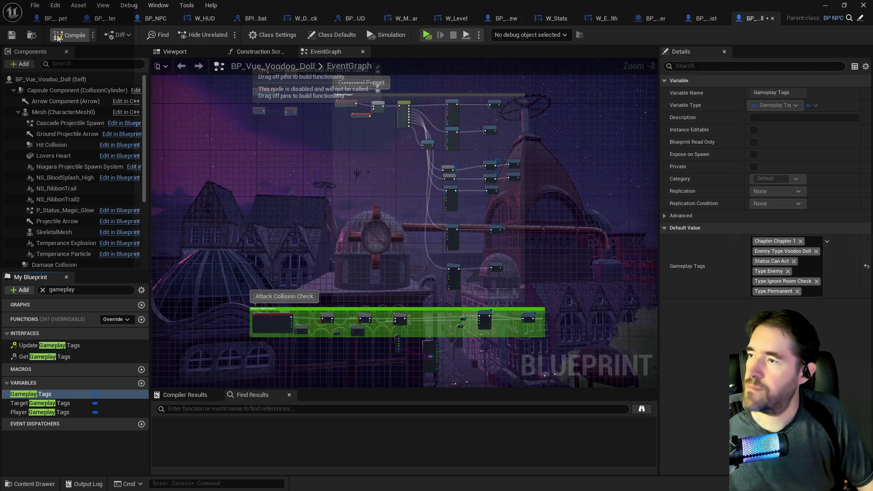
click(12, 35)
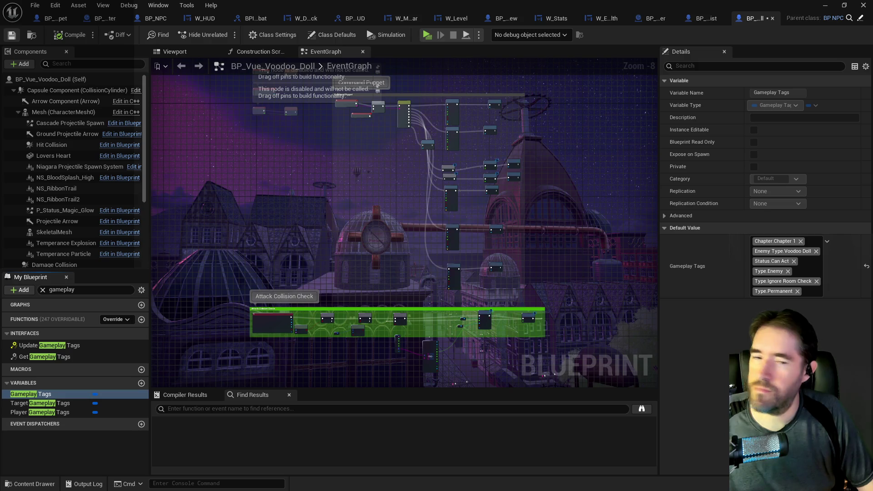
key(ctrl+b)
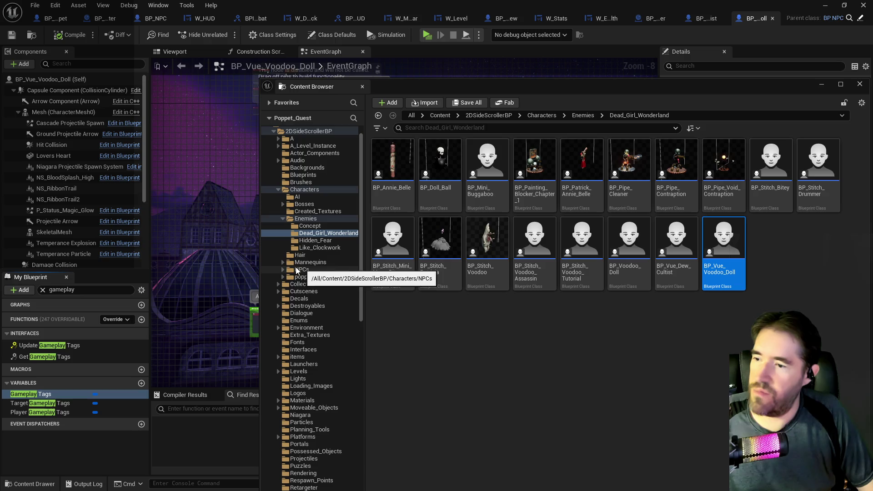
- Open the BP_Vue_Dew boss blueprint from the Bosses > Vue_Dew folder
click(283, 204)
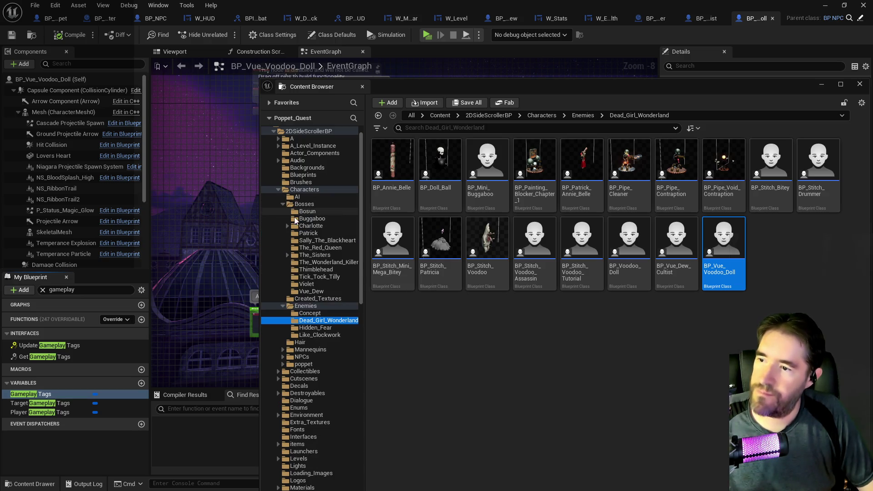
click(291, 291)
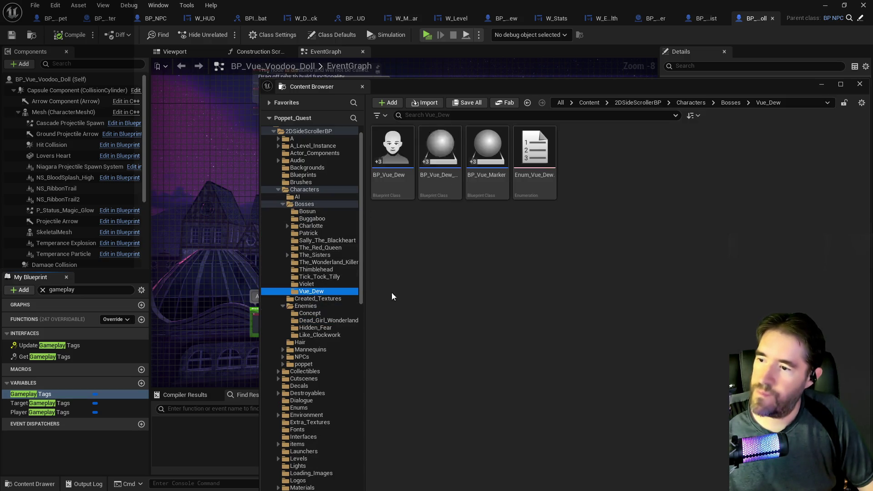
double_click(400, 171)
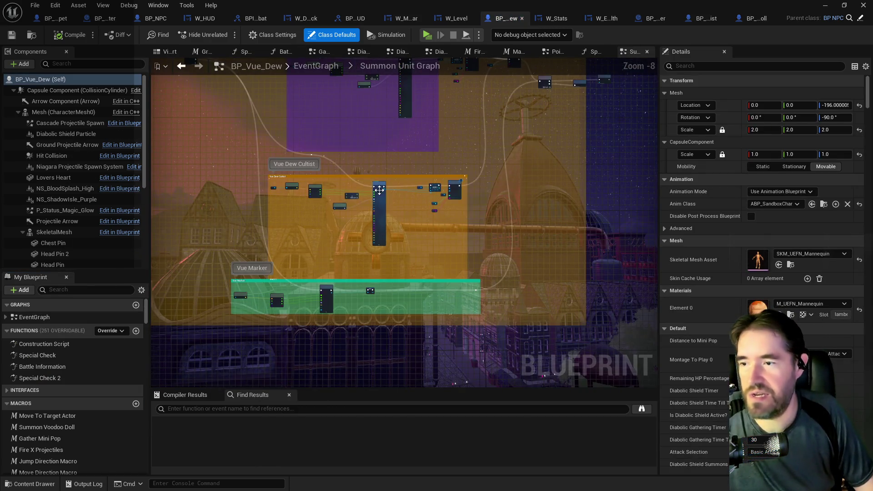
scroll(380, 190, up, 5)
scroll(356, 113, down, 5)
scroll(374, 225, up, 3)
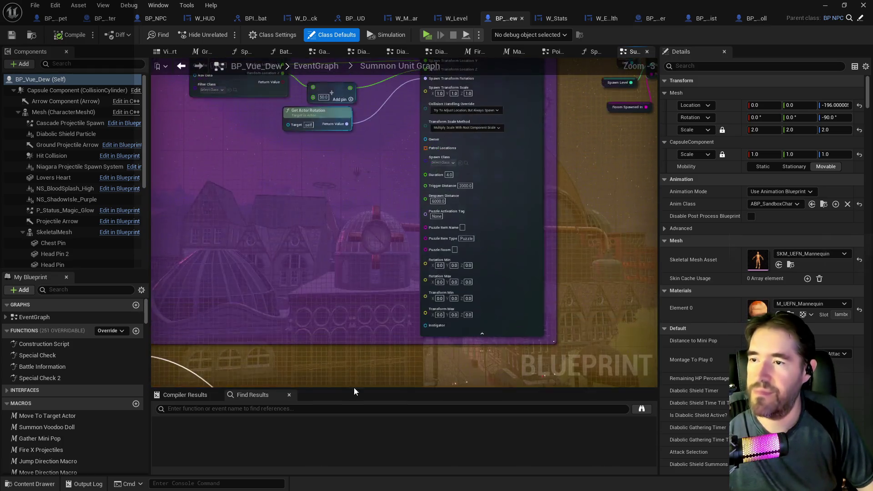
scroll(373, 226, down, 6)
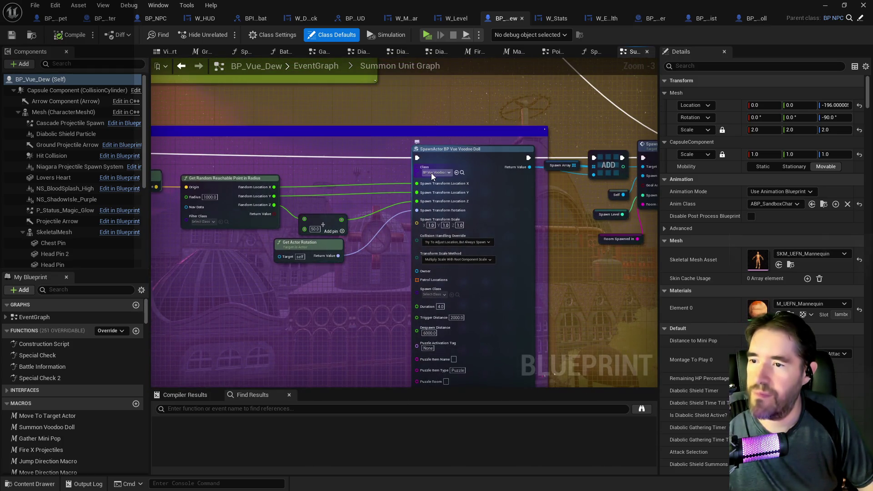
scroll(322, 264, up, 7)
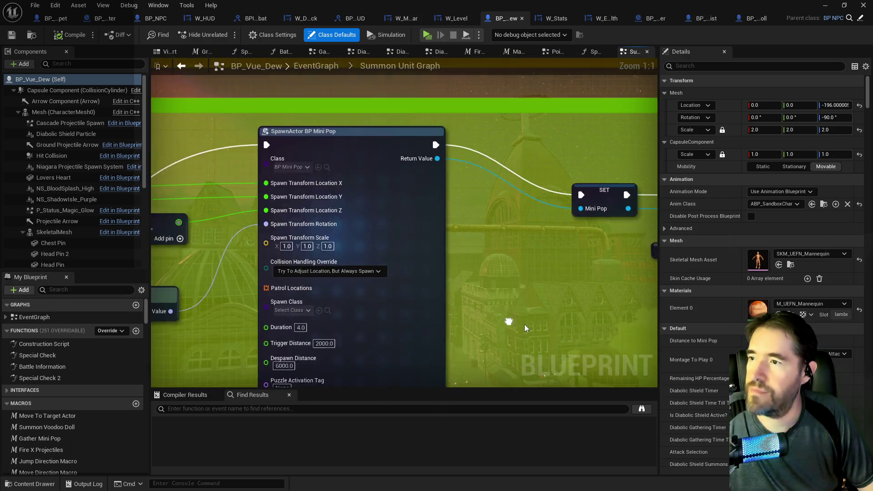
- Save BP_Vue_Dew and return to the Chapter_1_Dead_Girl_Wonderland level viewport
click(11, 35)
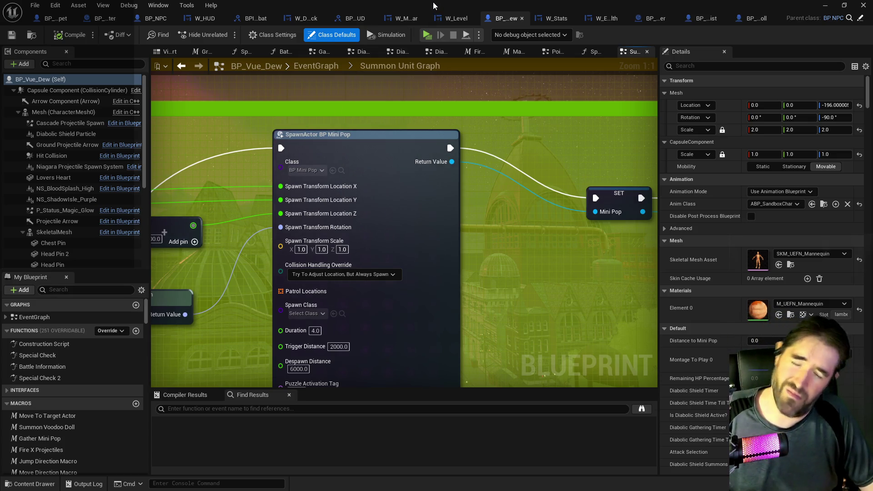
key(ctrl+b)
click(651, 81)
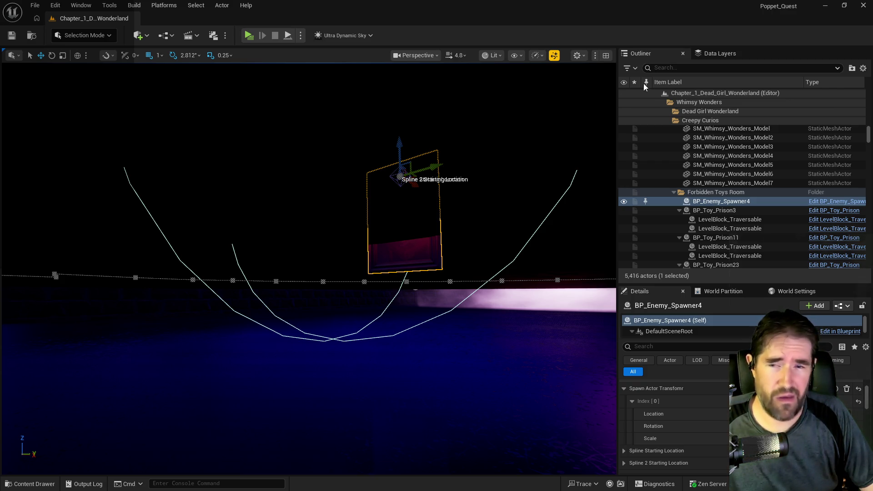
key(w)
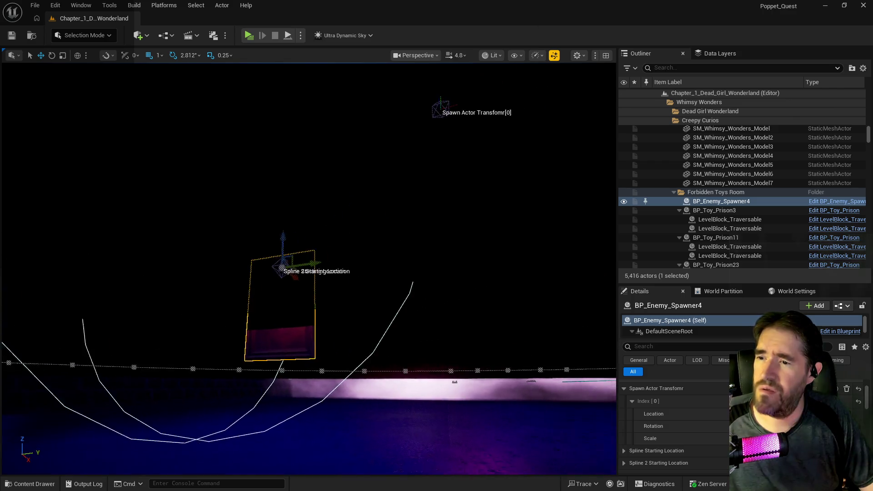
key(f)
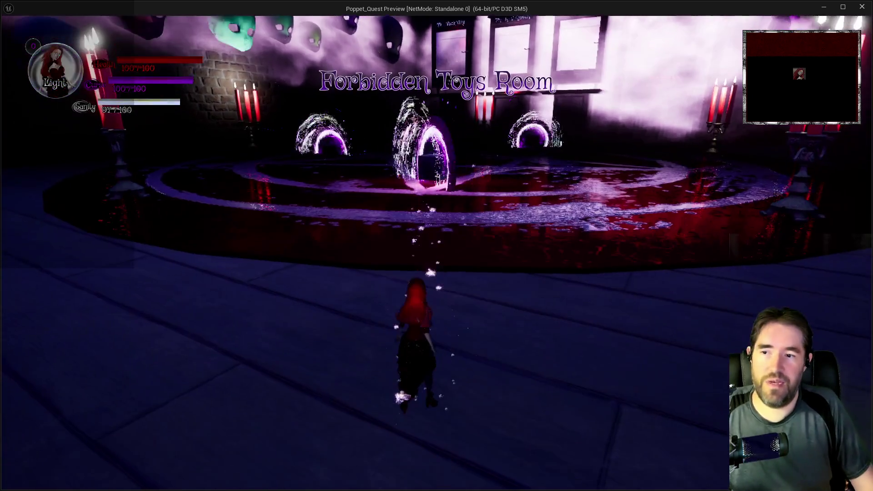
- Walk toward the mask wall and bring up the tarot card menu in the play preview
key(w)
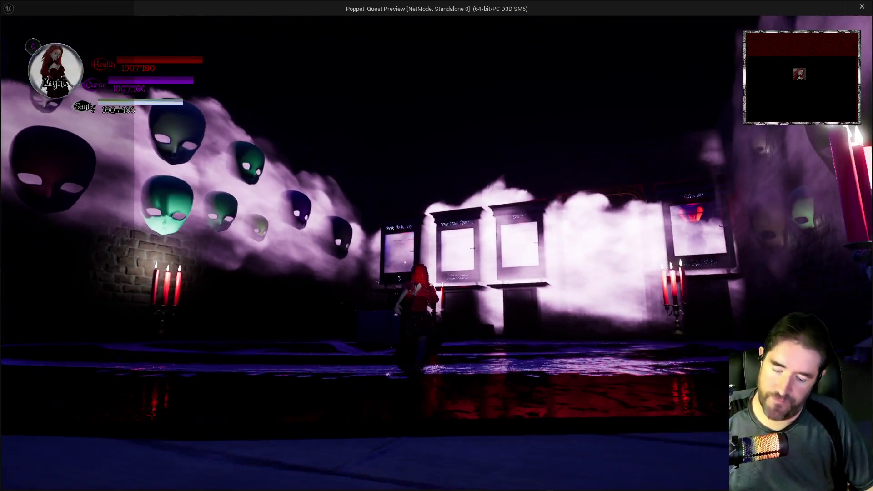
key(Tab)
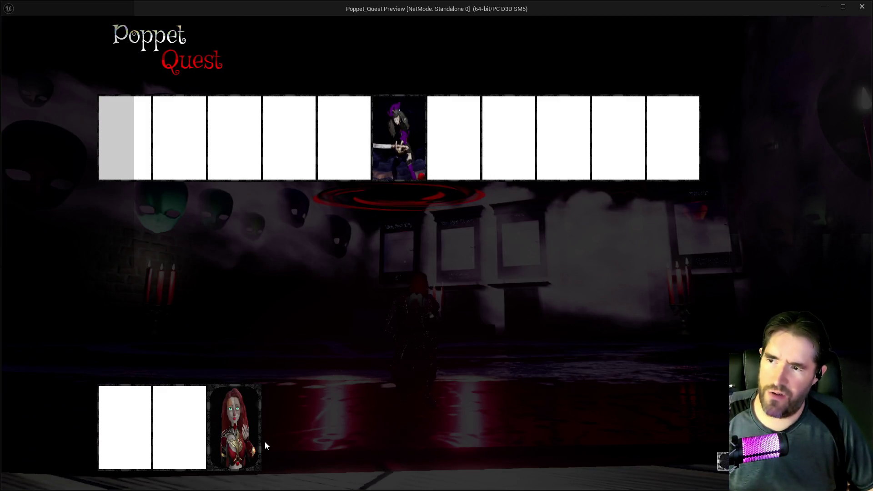
key(Tab)
key(Tab)
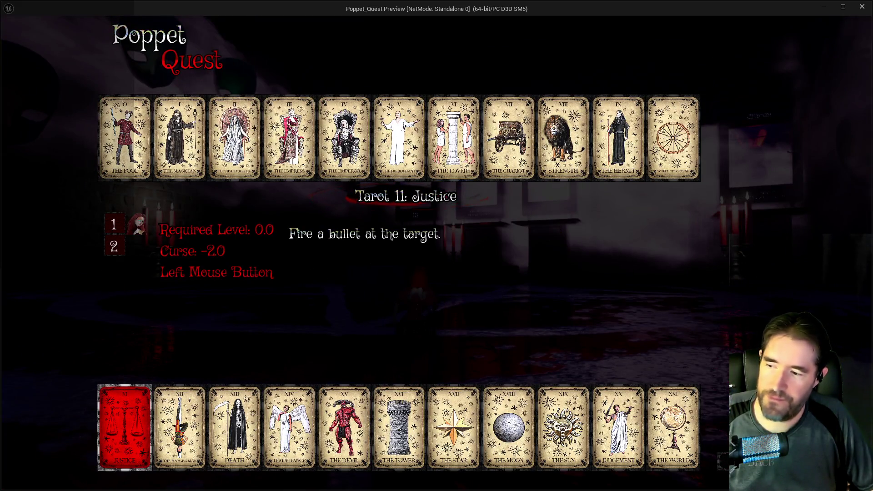
- Close the tarot menu, run into the wooden-walled room, then pause and resume the game
key(Tab)
key(w)
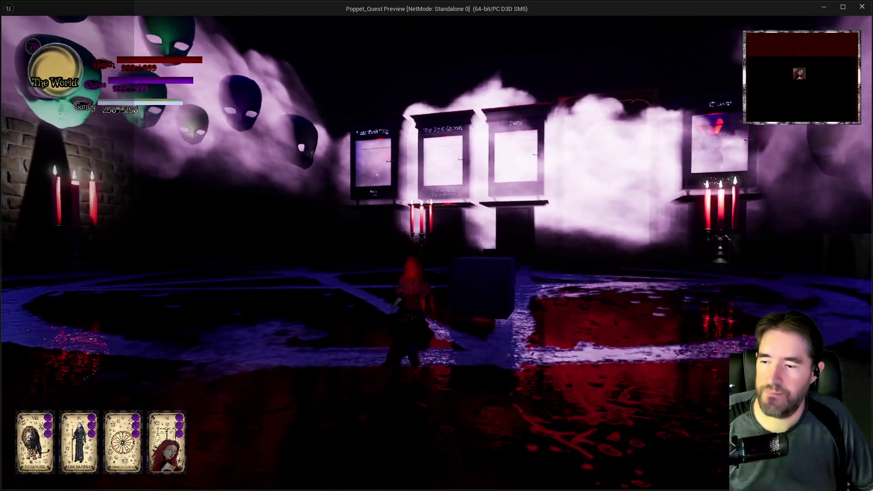
key(w)
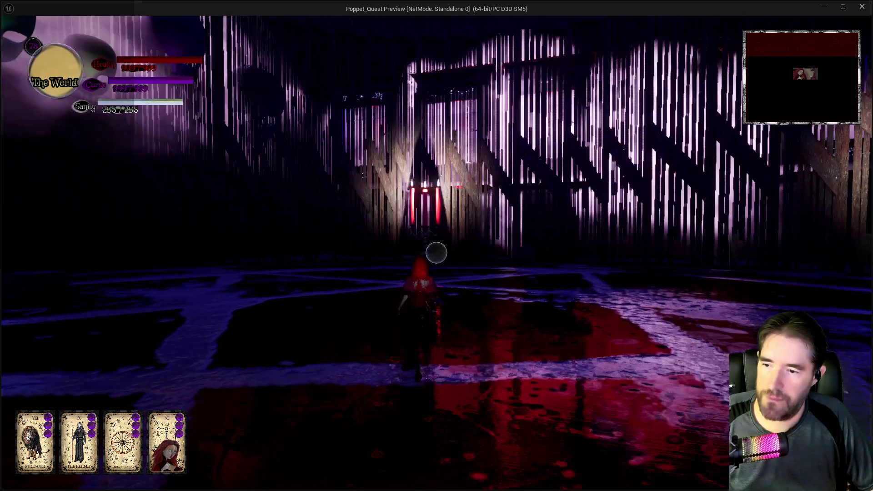
key(w)
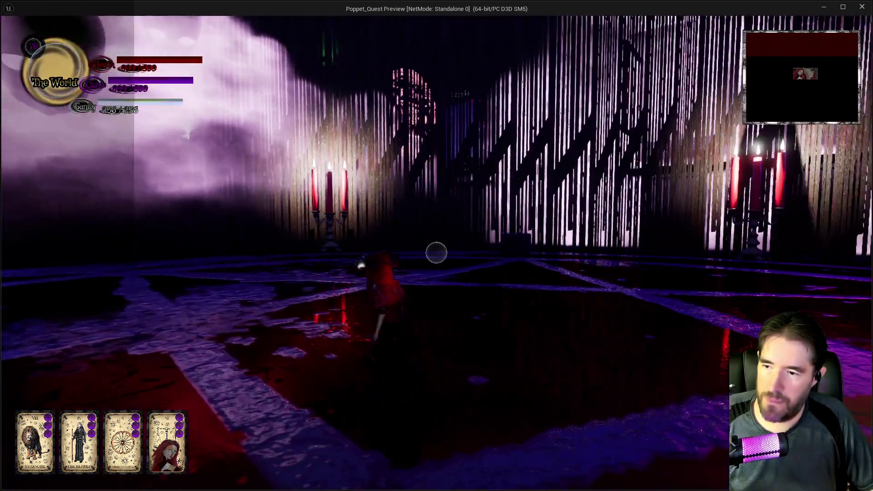
key(Escape)
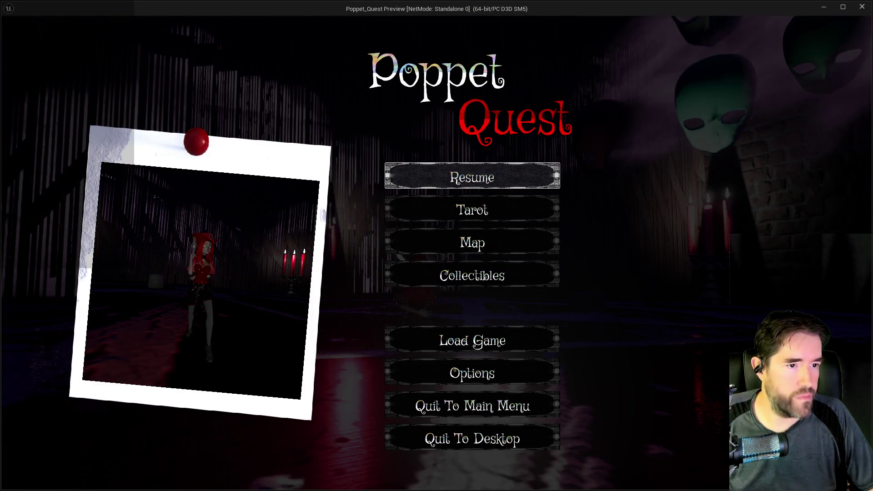
click(543, 169)
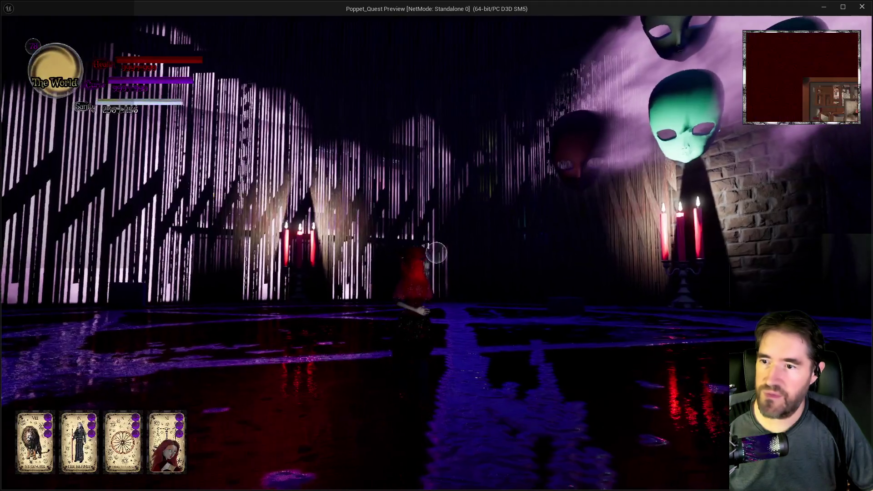
- Run at the Vile Dew enemy and strike it six times with the staff
key(w)
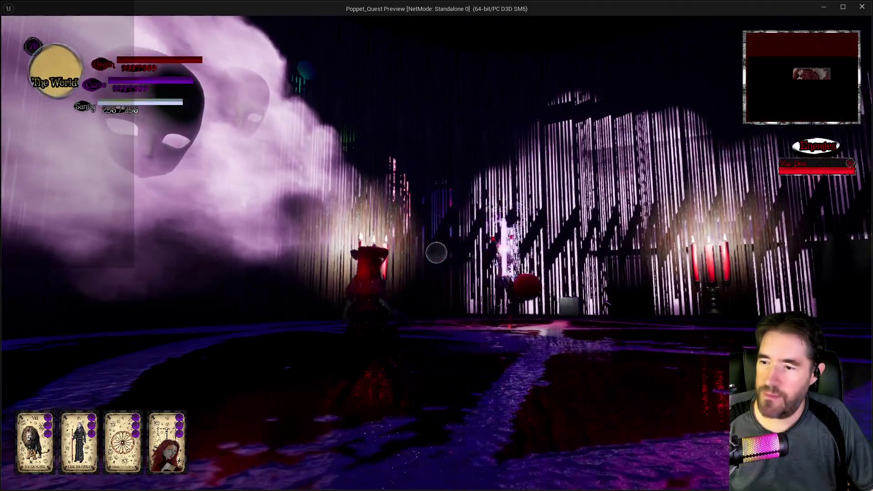
click(437, 252)
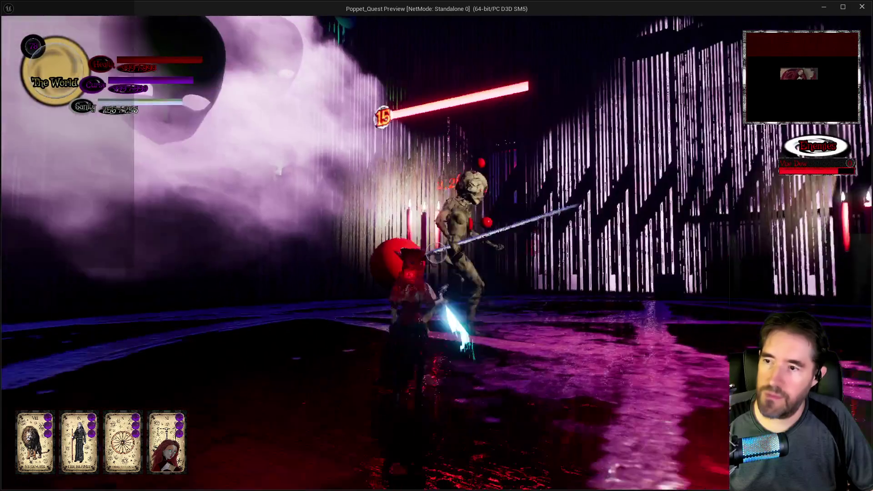
click(436, 252)
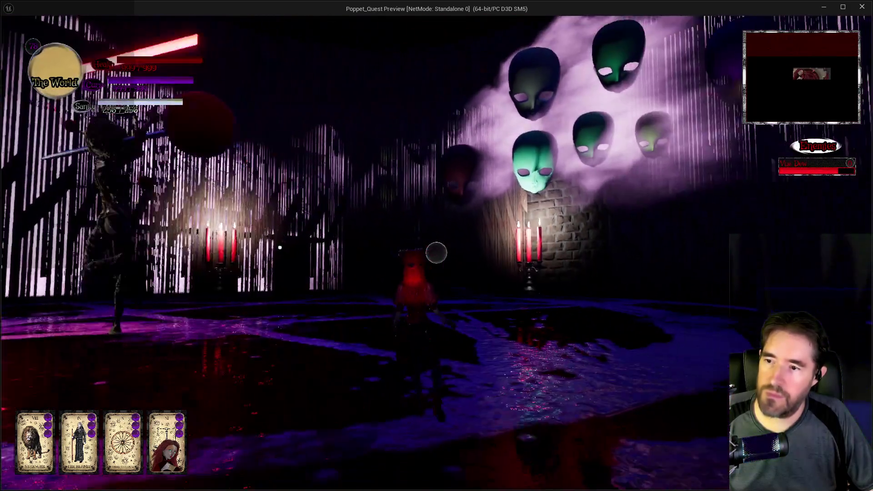
click(436, 252)
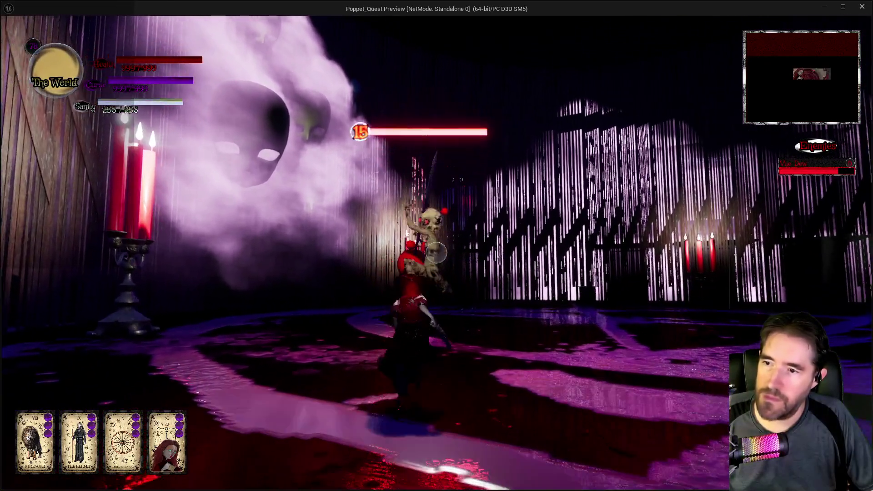
click(436, 252)
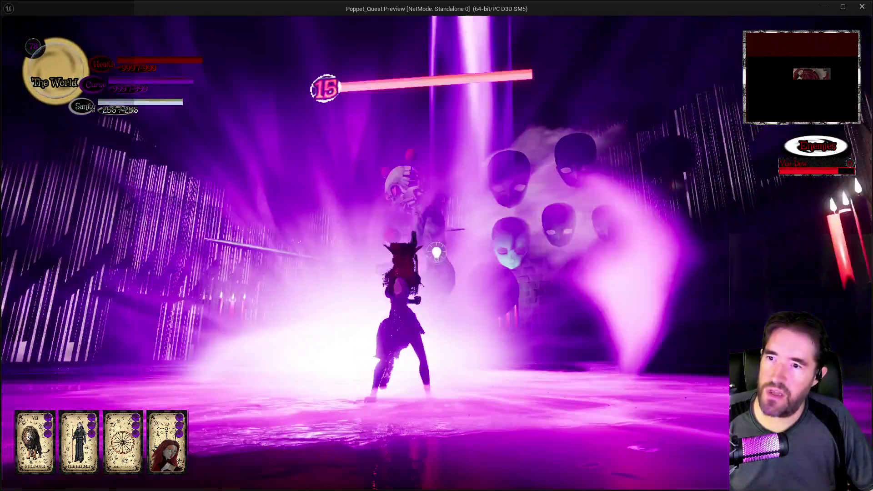
click(437, 252)
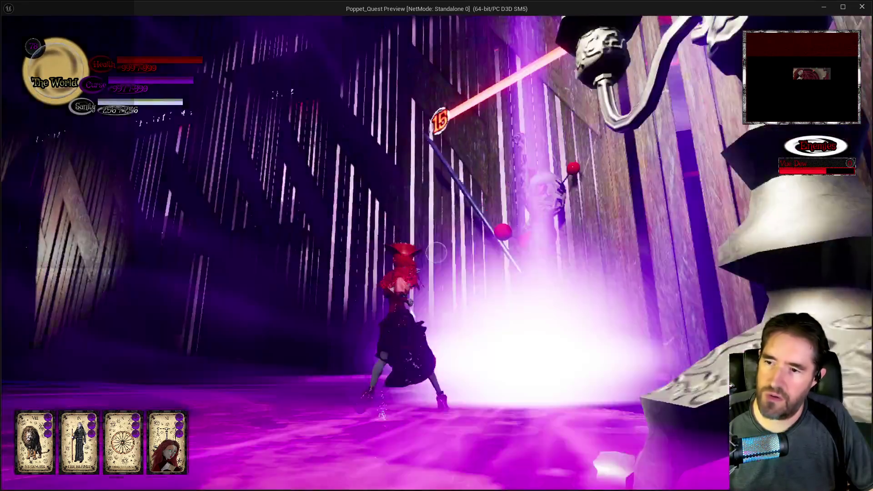
click(437, 253)
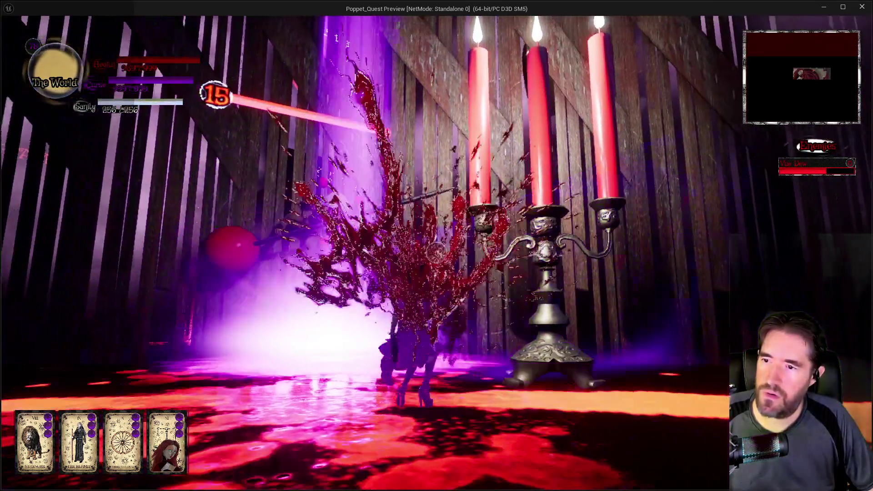
key(w)
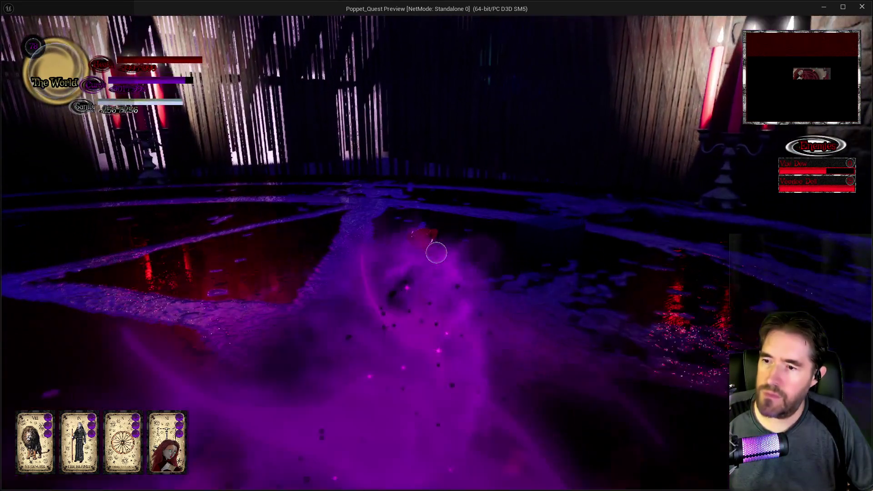
key(w)
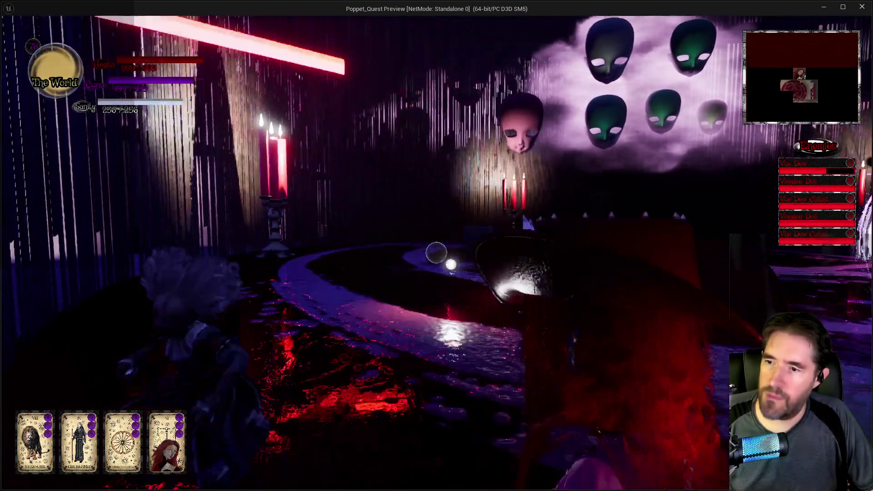
- Cast attacks until one enemy under the doll-face mask wall is defeated
click(436, 252)
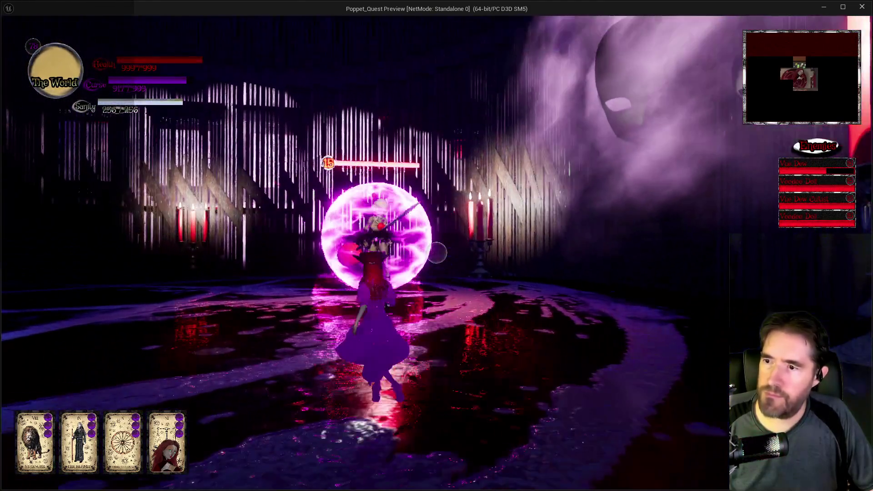
click(436, 253)
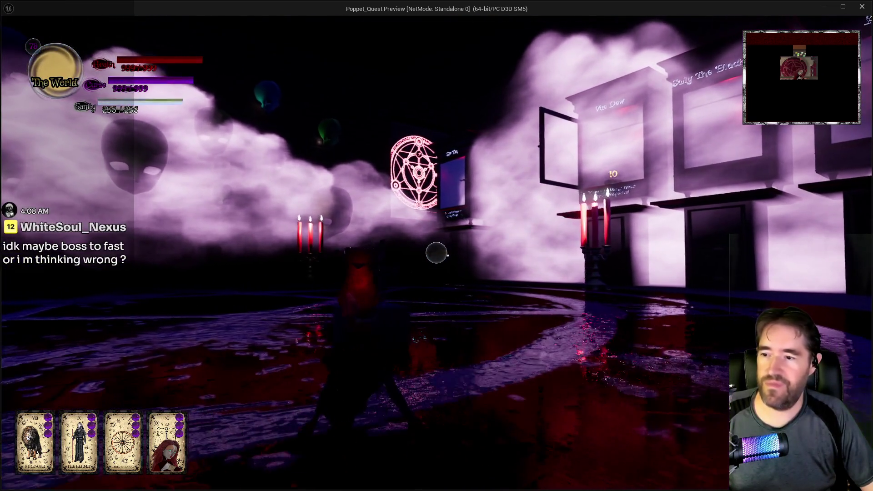
- Walk to the shrine and equip The Devil tarot card, so the hand shows cards XII–XV
key(w)
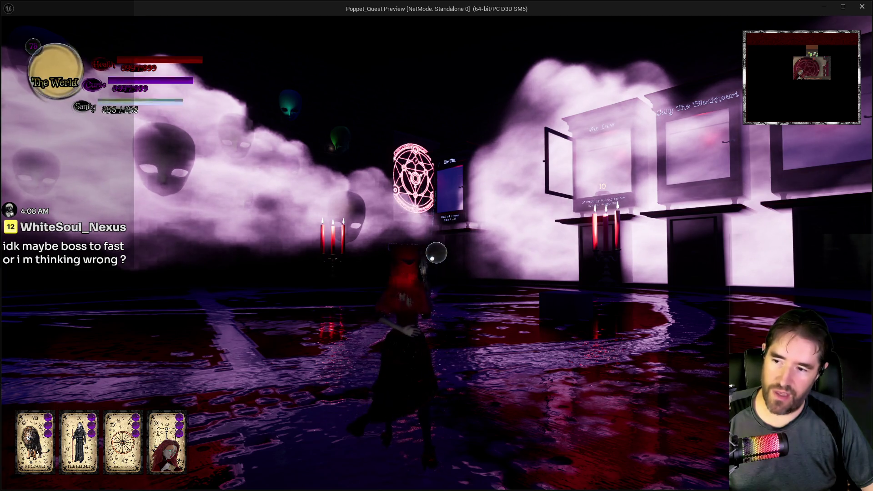
key(Tab)
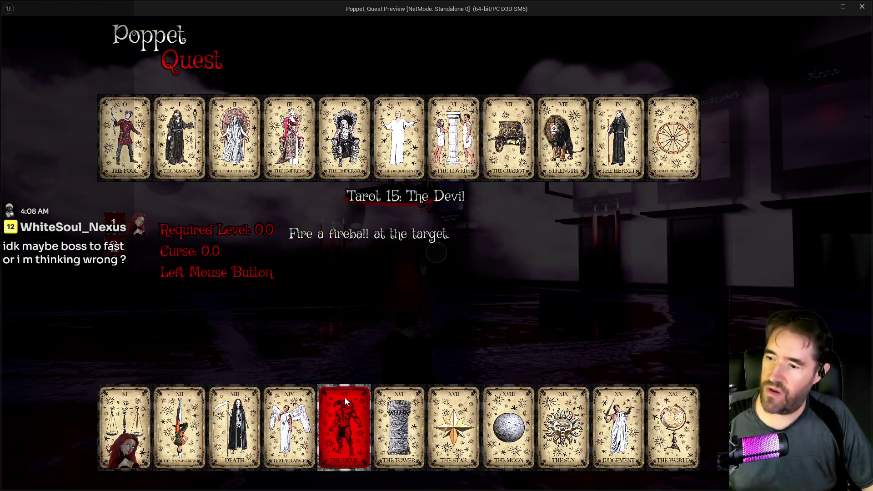
click(342, 398)
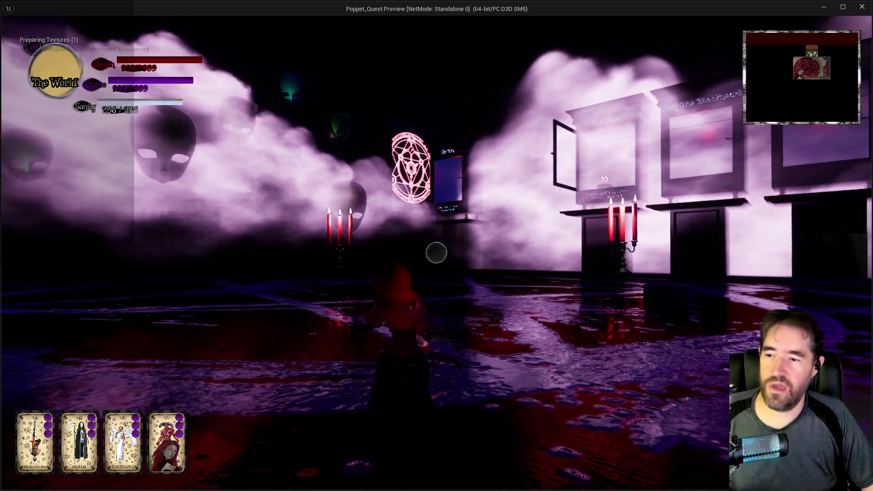
click(436, 253)
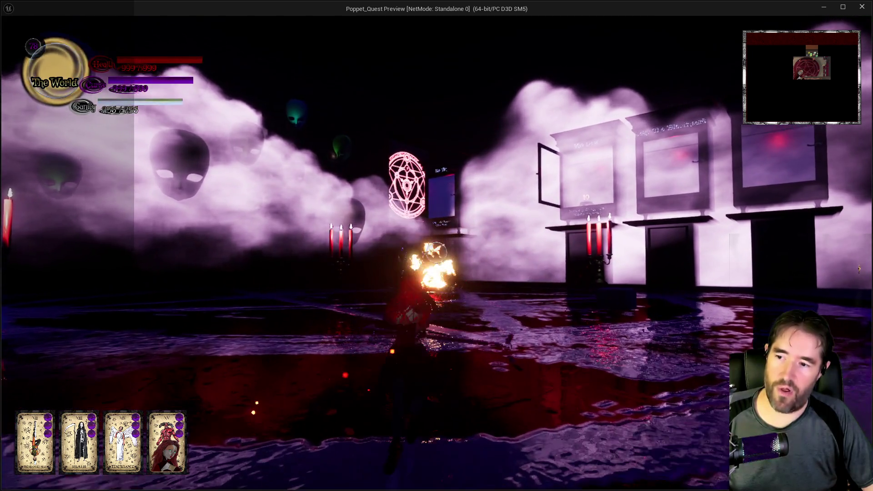
key(a)
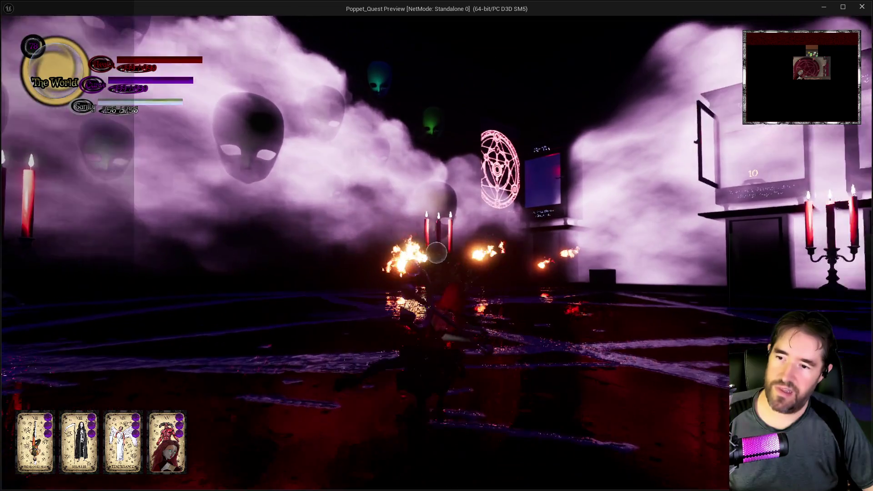
click(436, 253)
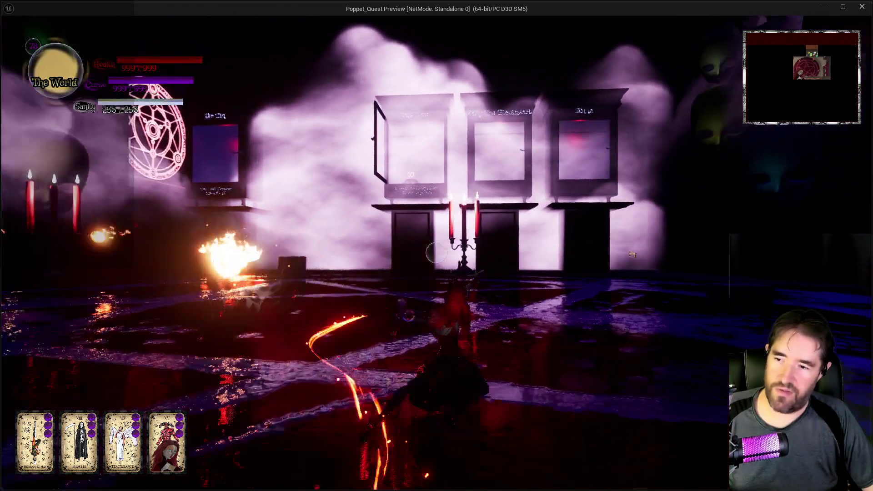
click(436, 252)
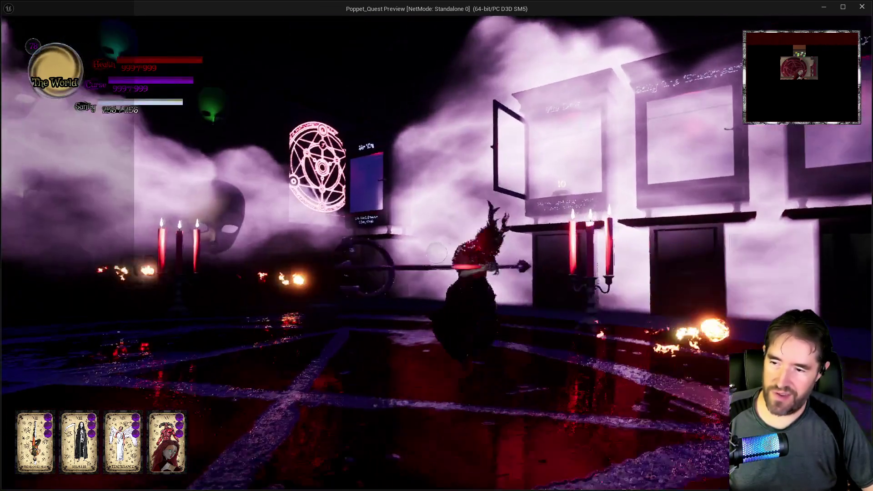
click(436, 252)
click(436, 253)
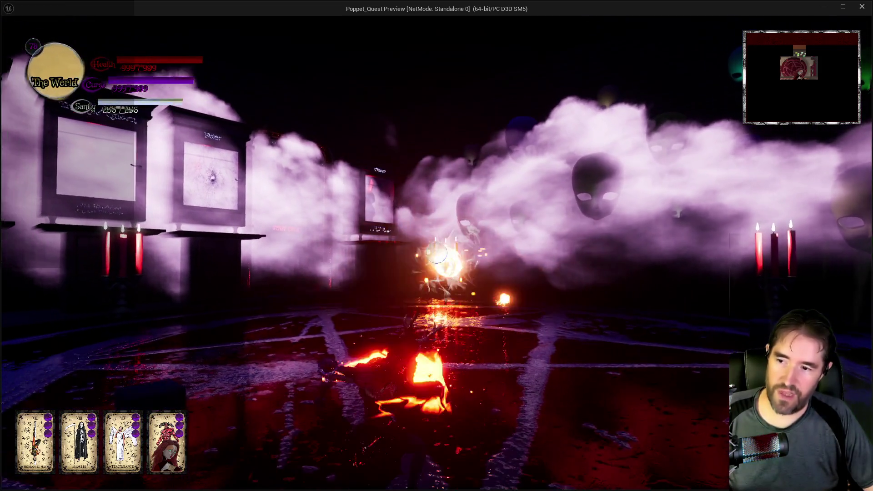
click(436, 253)
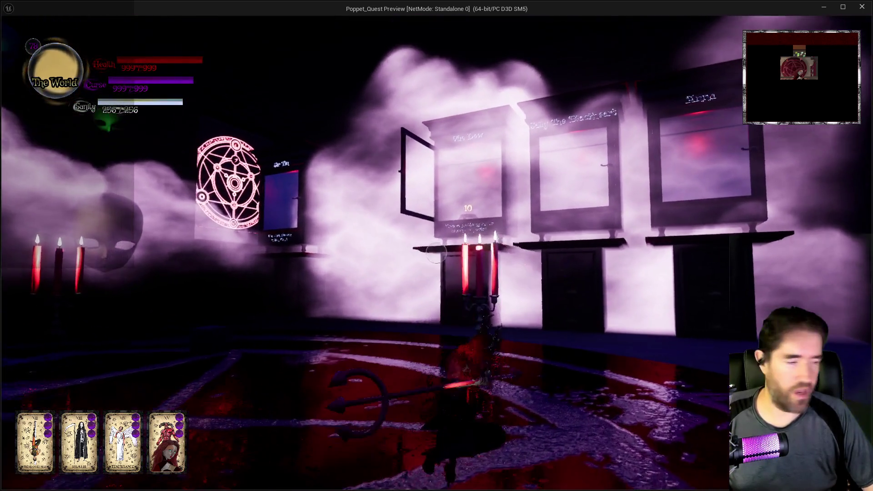
click(436, 252)
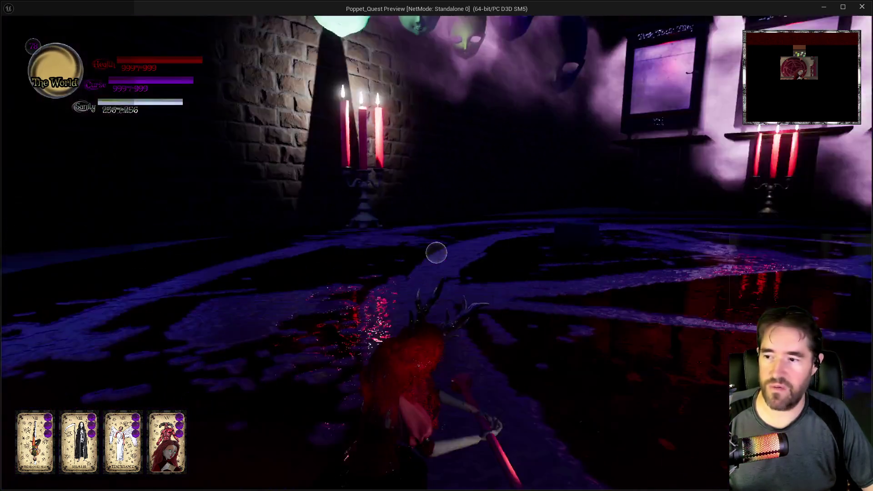
click(436, 253)
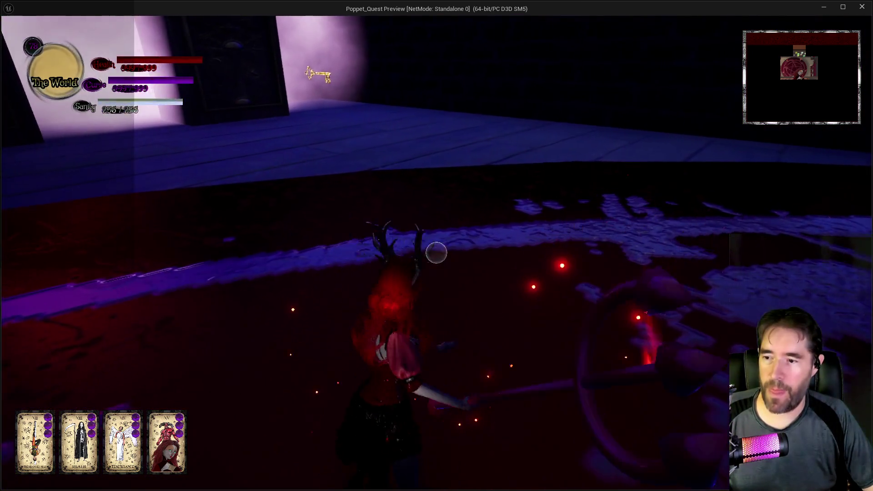
click(436, 253)
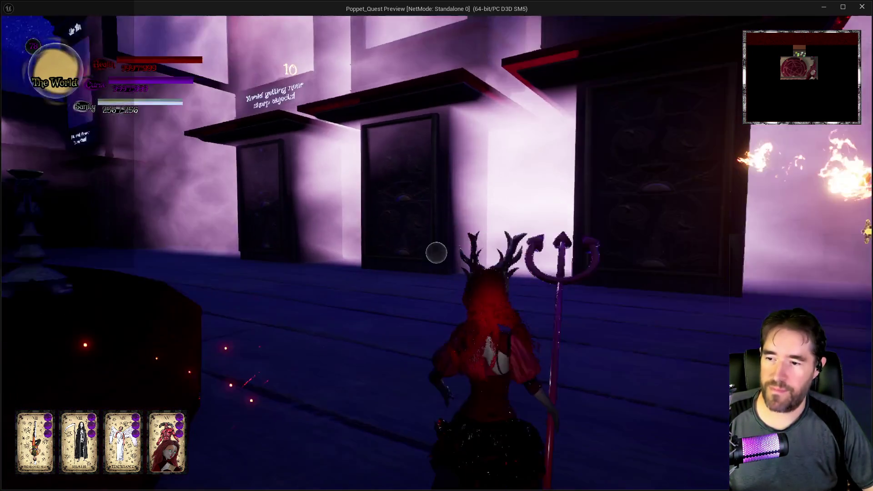
click(435, 253)
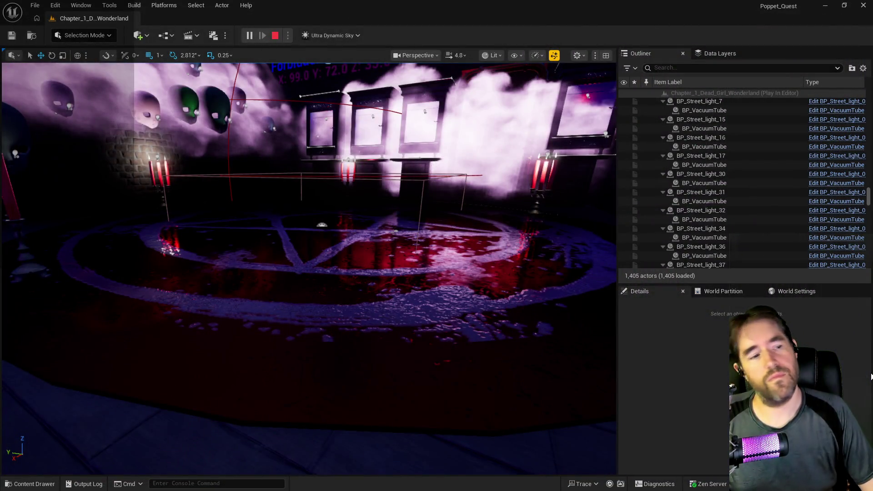
key(Escape)
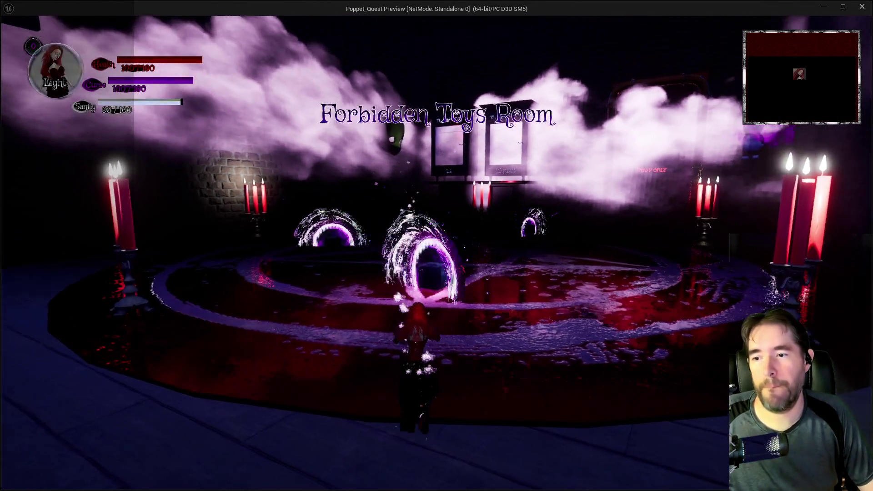
- Walk the character past the framed pictures and box toward the level-15 doll enemy
key(w)
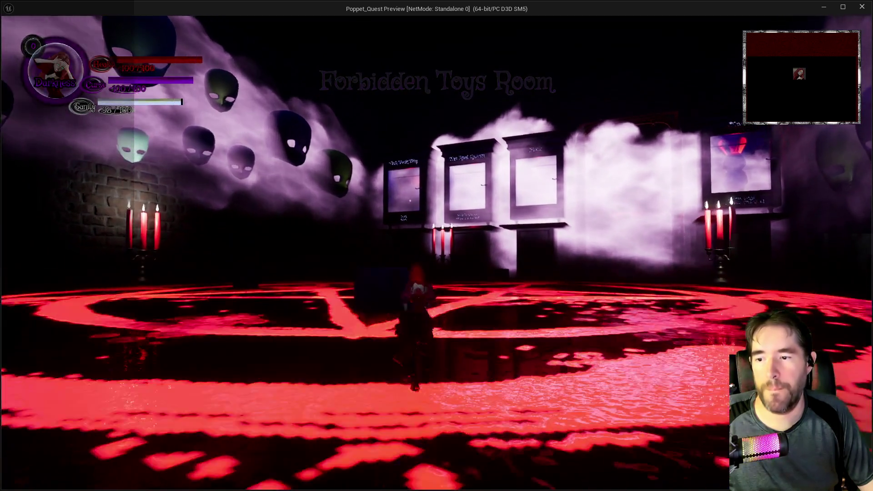
key(w)
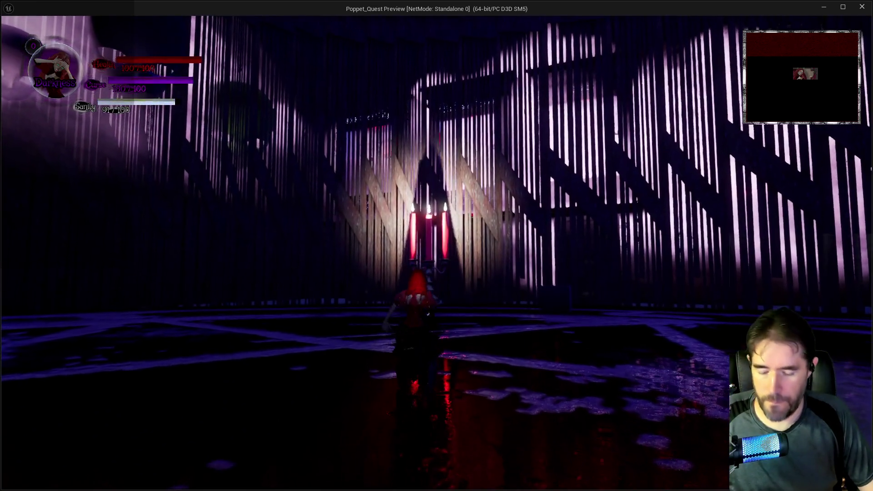
key(Tab)
key(Tab)
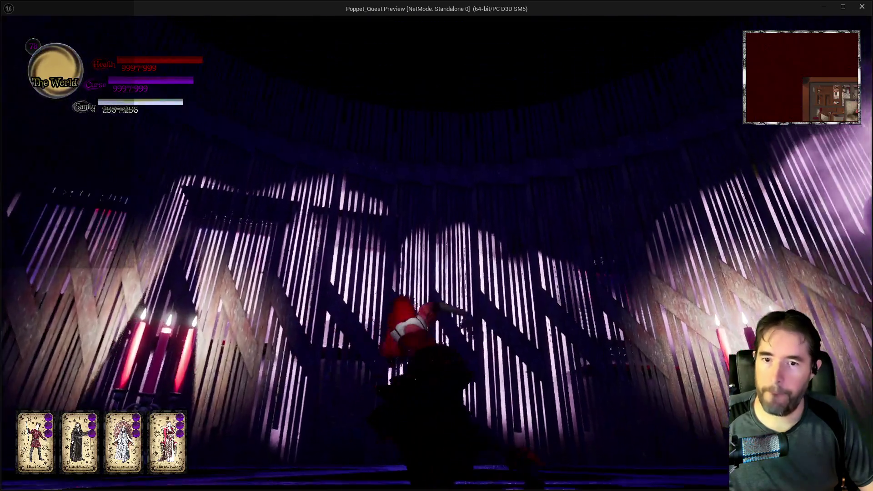
key(w)
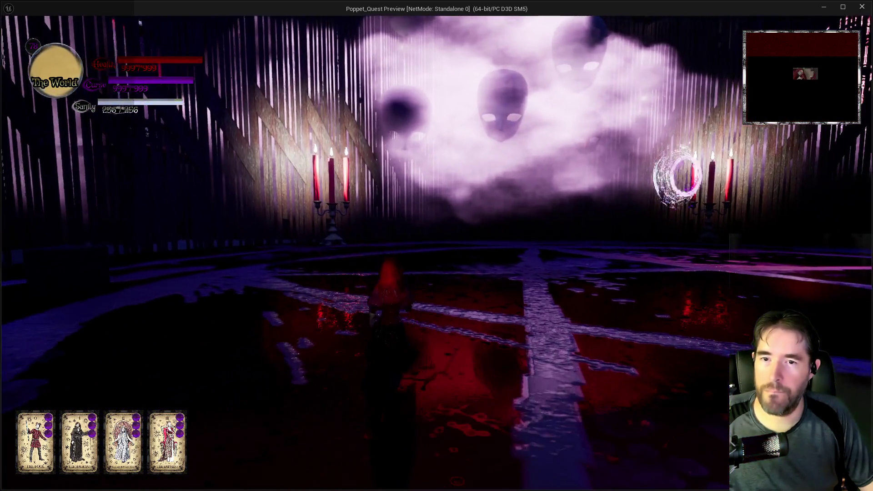
key(w)
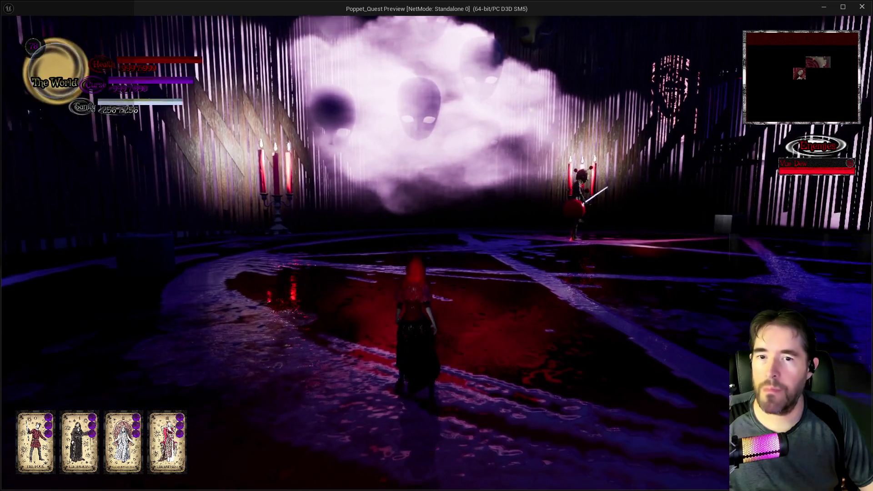
key(w)
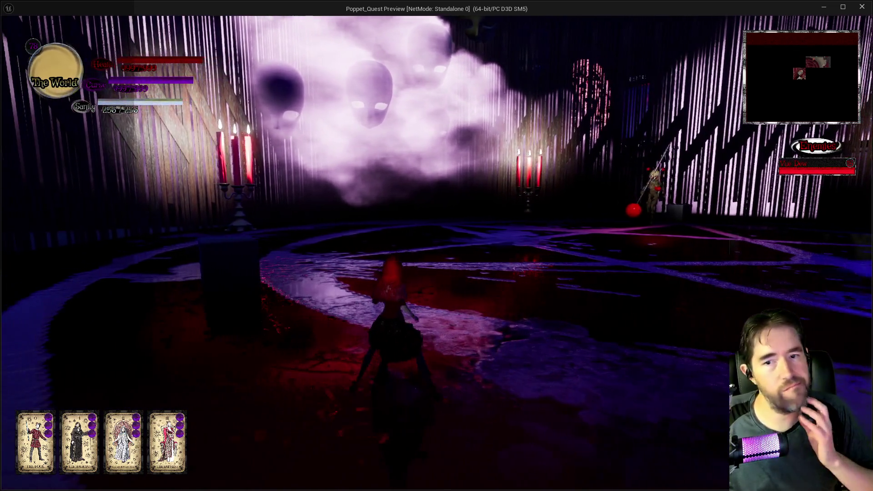
key(w)
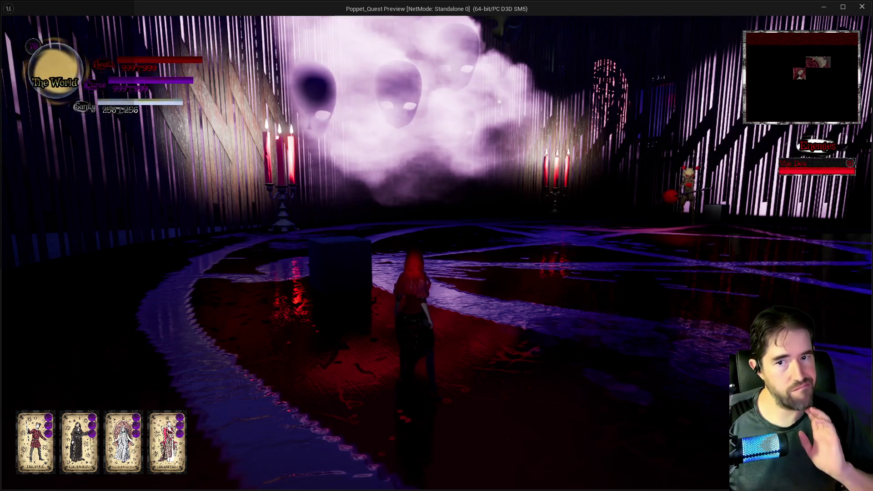
key(w)
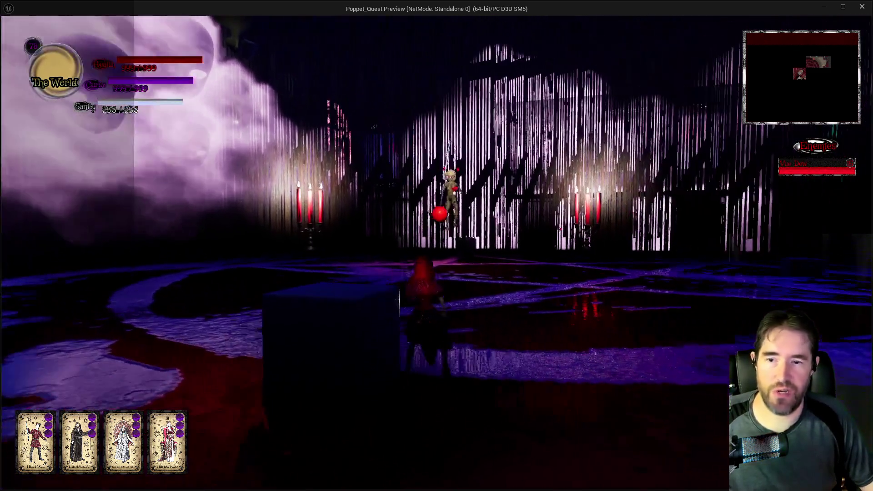
key(w)
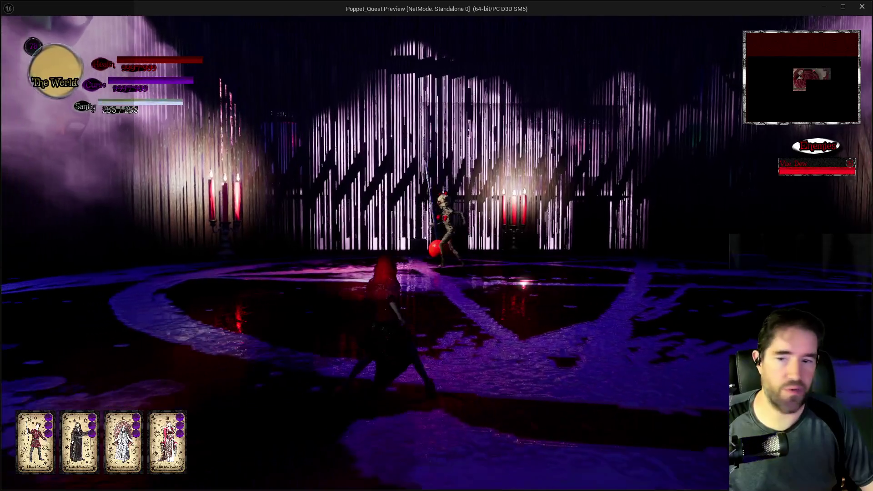
key(w)
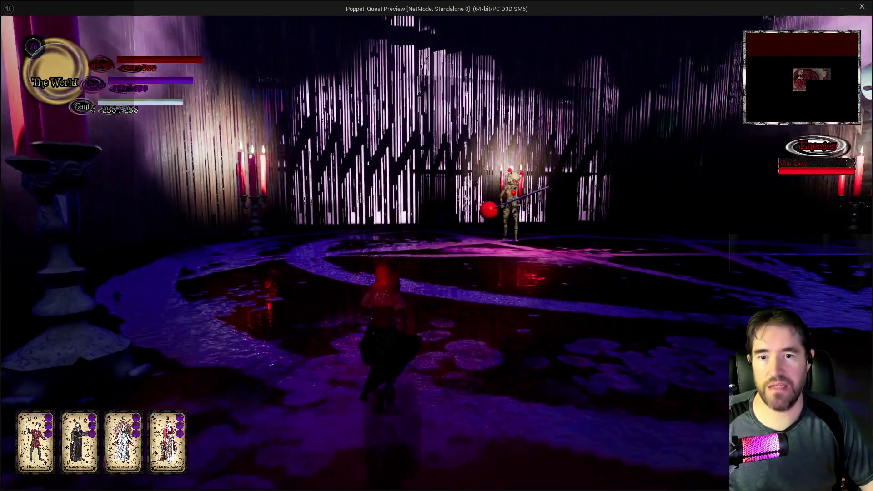
- Run across the room to the doll-face mask wall, then pause the game
key(w)
key(w)
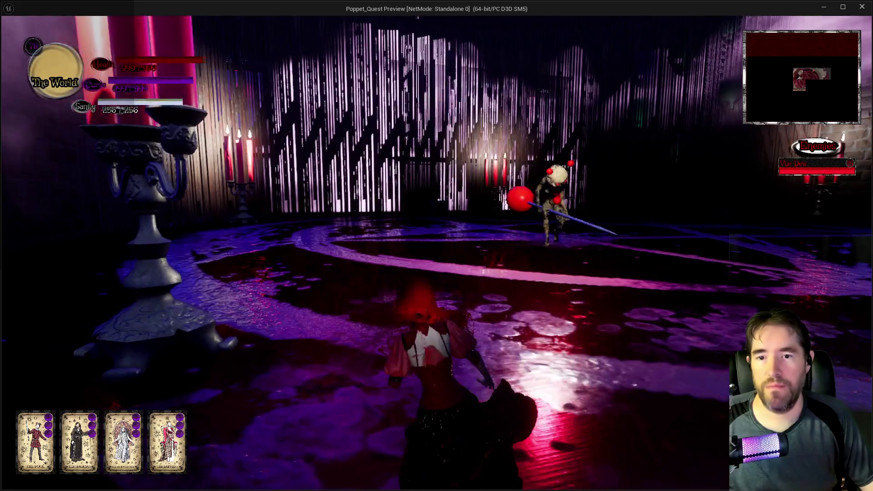
key(w)
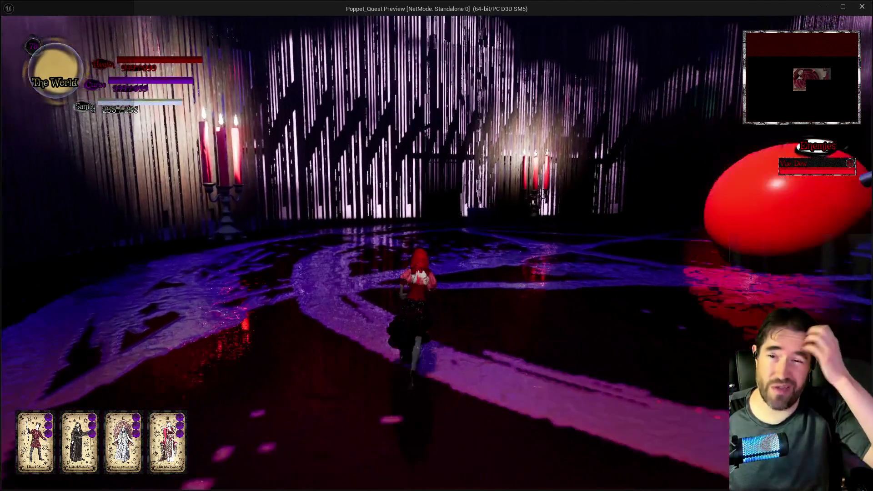
key(w)
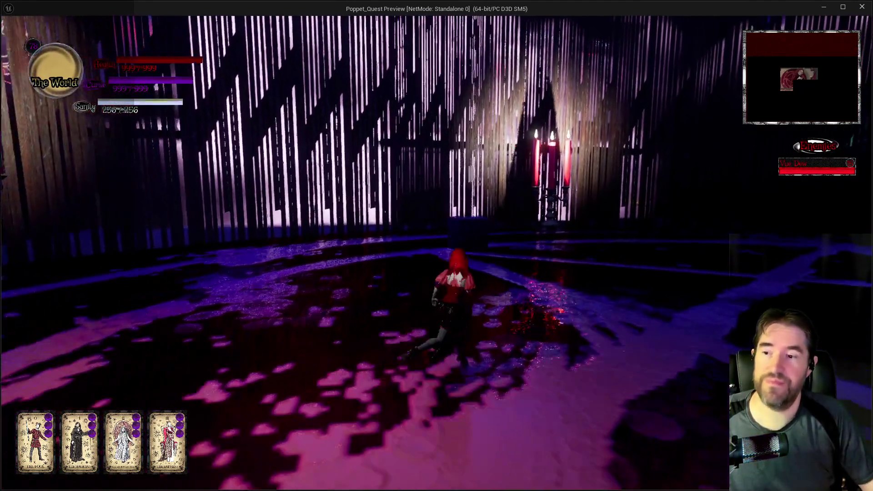
key(w)
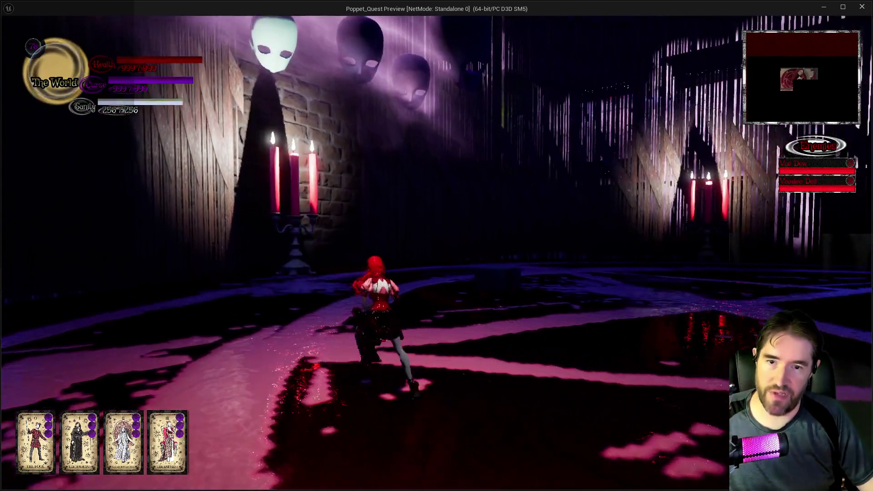
key(w)
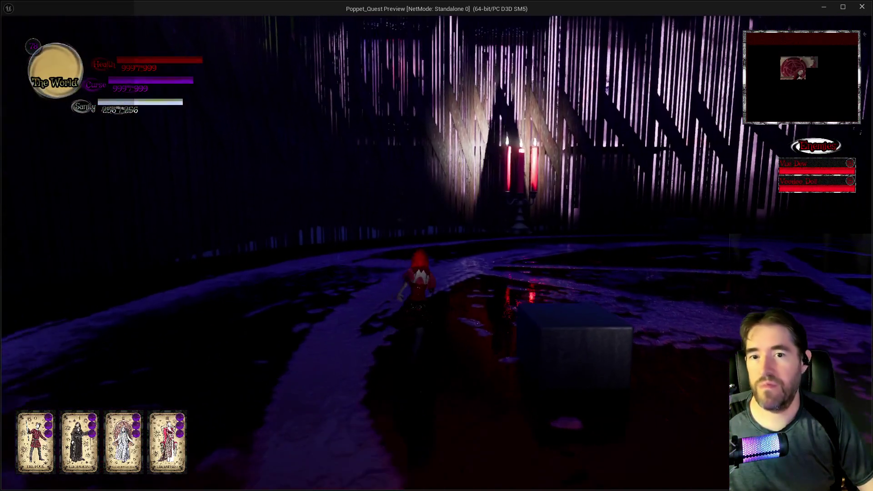
key(w)
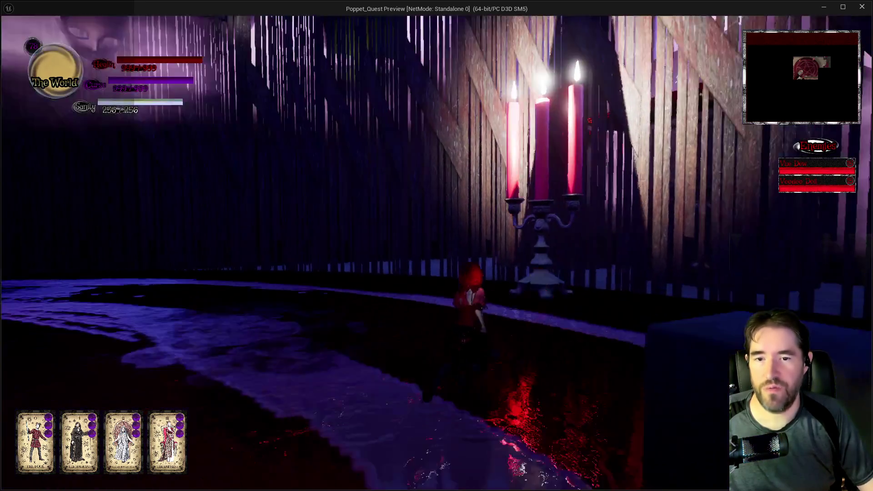
key(w)
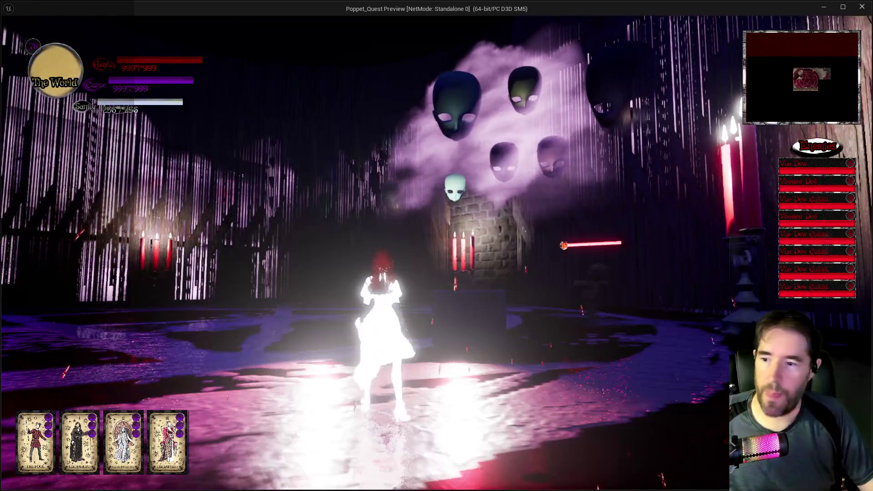
key(Escape)
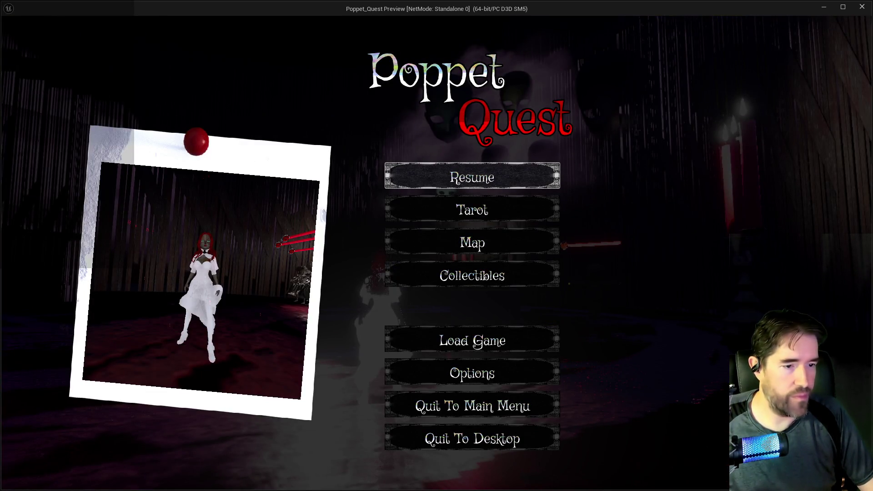
- Bring Krita over the game, maximize it, and paste in the mask-wall gameplay screenshot
drag(872, 107, 521, 107)
double_click(521, 107)
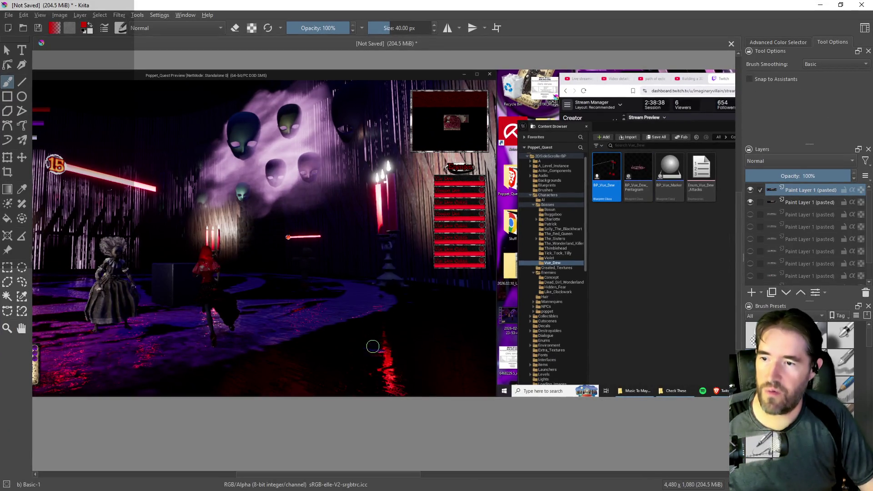
mouse_move(350, 475)
mouse_down()
mouse_move(294, 477)
mouse_move(327, 476)
mouse_up()
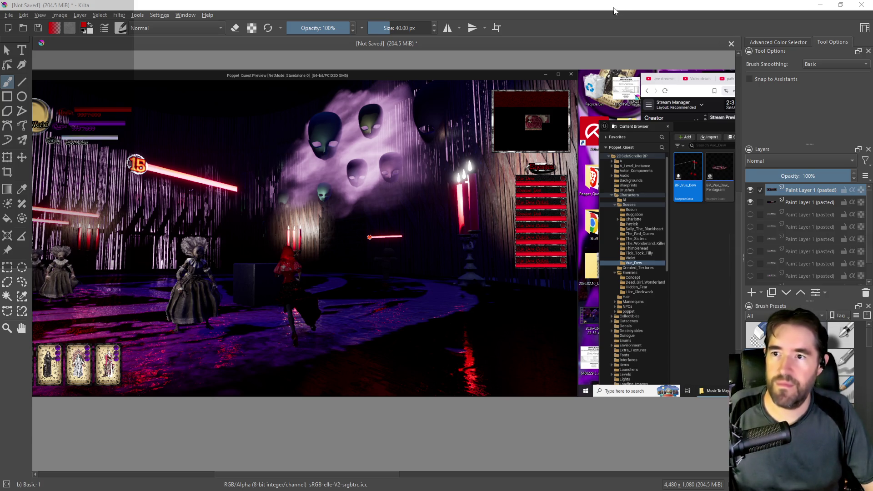
- Minimize Krita to reveal the paused Poppet Quest preview behind it
click(819, 5)
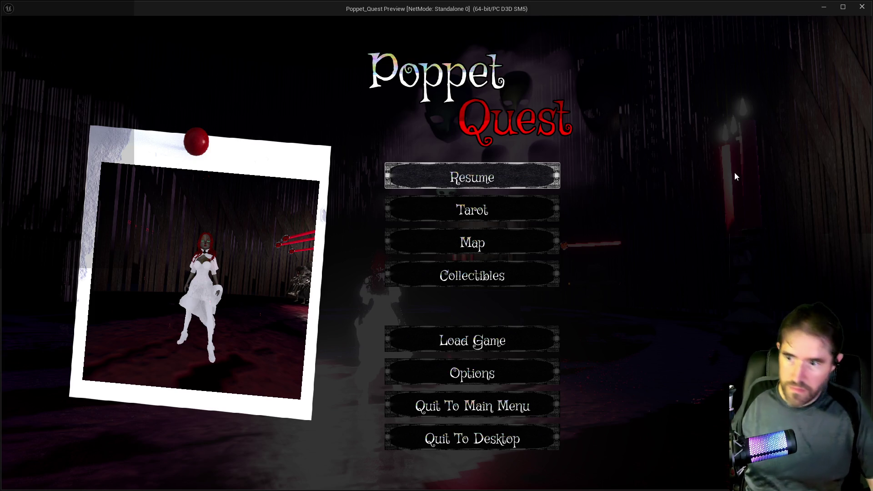
- Close the Standalone Poppet Quest preview window to get back to the Unreal Editor
click(860, 8)
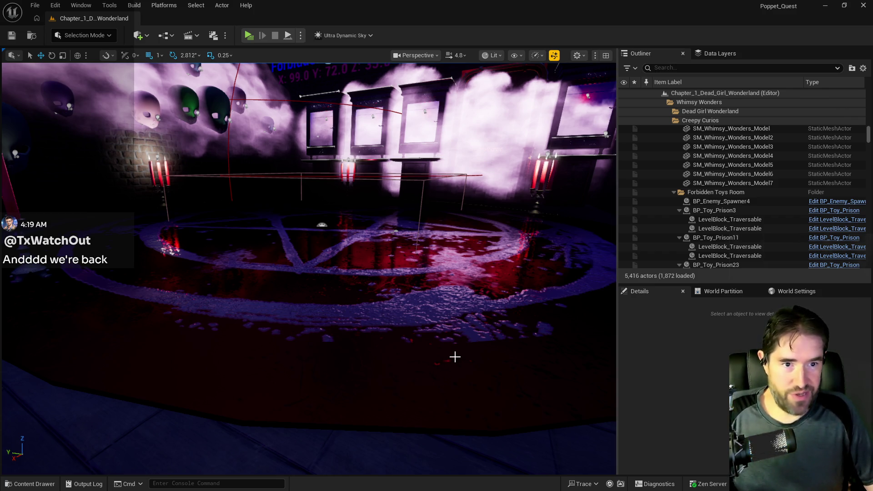
key(s)
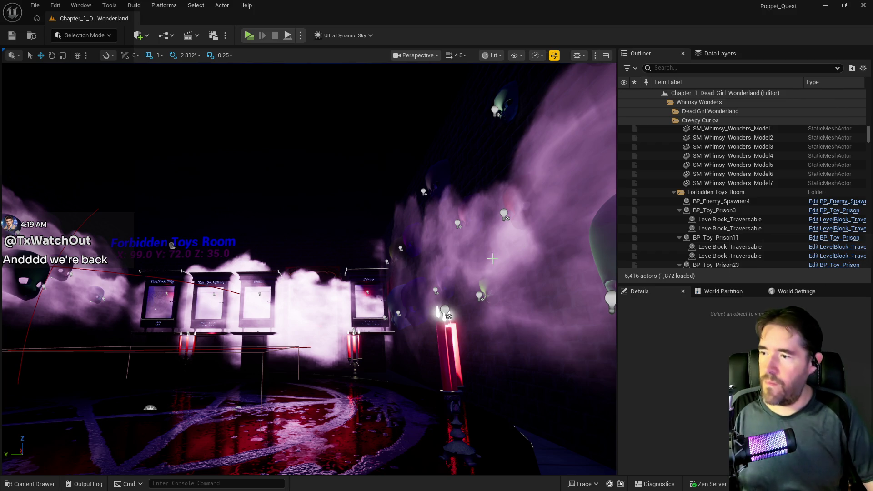
mouse_move(509, 256)
mouse_down()
mouse_move(346, 254)
mouse_move(441, 255)
mouse_move(440, 140)
mouse_up()
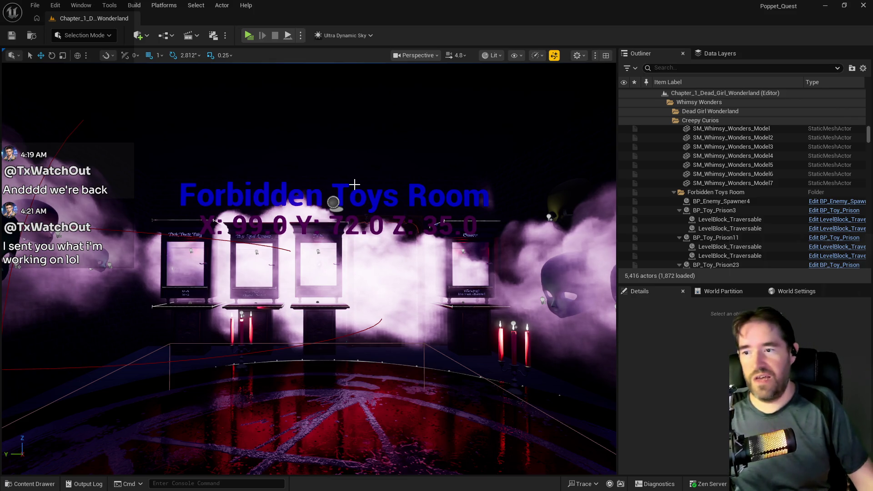
mouse_move(349, 301)
mouse_down()
mouse_move(349, 336)
mouse_move(348, 309)
mouse_move(386, 312)
mouse_up()
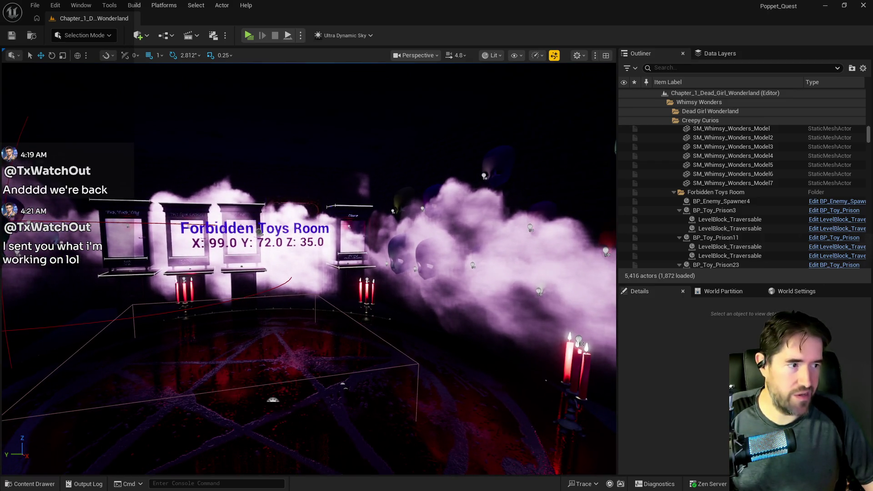
drag(355, 362, 352, 362)
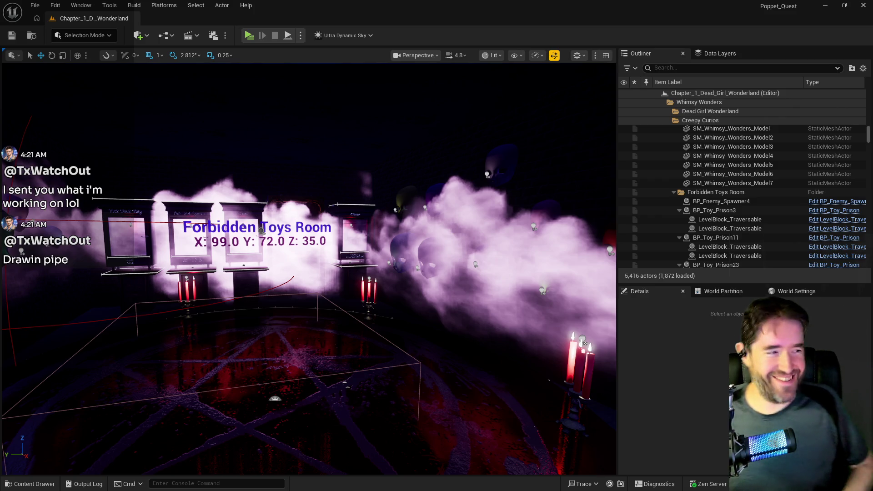
drag(397, 337, 397, 336)
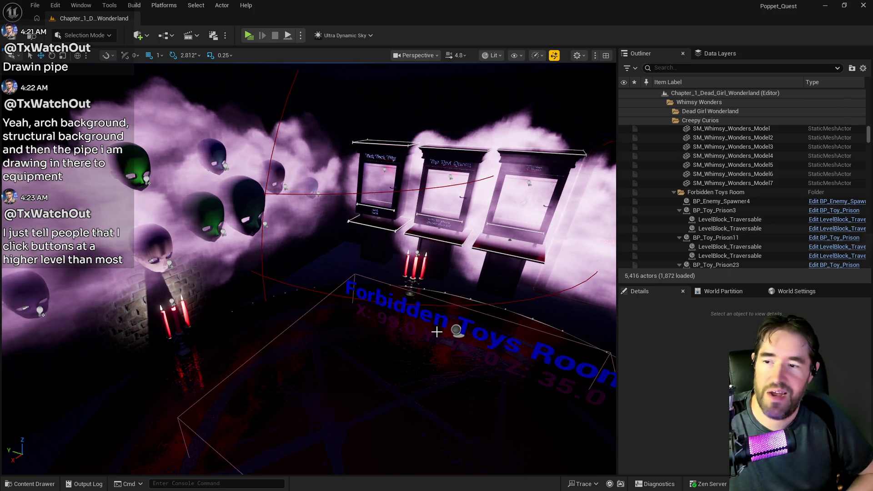
- Navigate the view to the floating mask group and select Level_Doll_Face45
mouse_move(438, 418)
mouse_down()
mouse_move(346, 415)
mouse_move(437, 432)
mouse_up()
drag(424, 288, 424, 288)
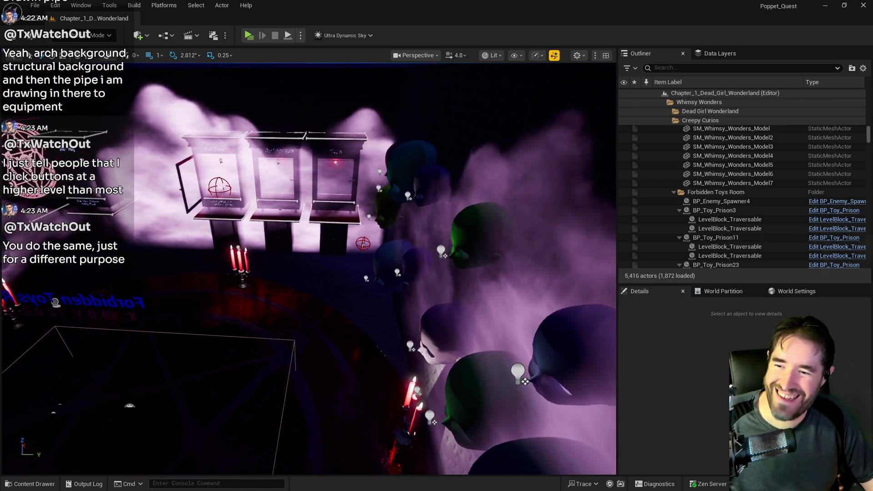
click(406, 269)
mouse_move(410, 261)
mouse_down()
mouse_move(409, 241)
mouse_move(603, 195)
mouse_up()
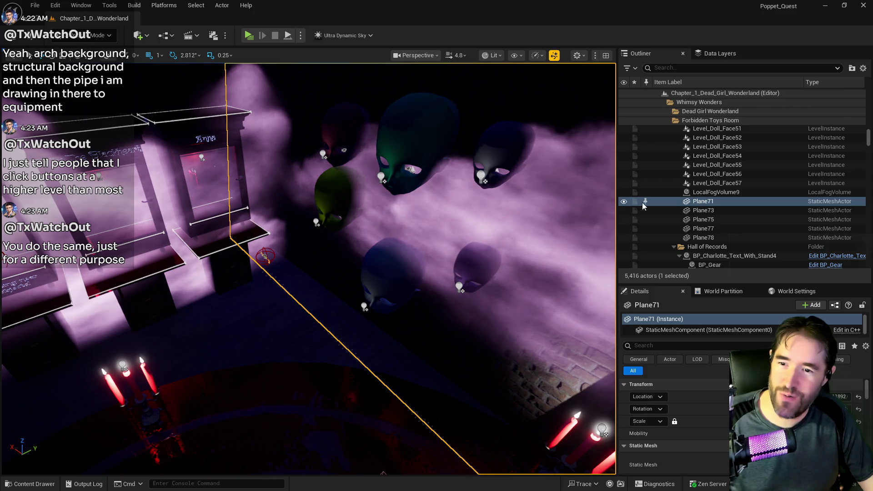
drag(419, 247, 387, 270)
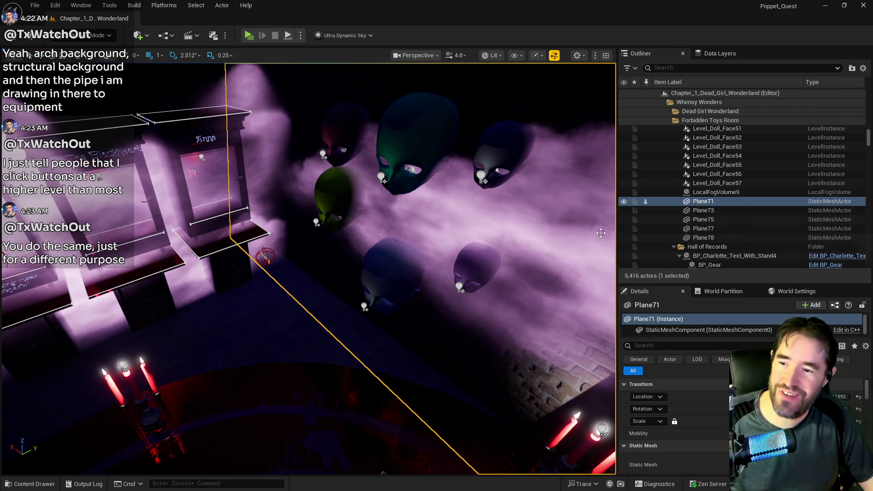
click(386, 271)
drag(458, 259, 477, 254)
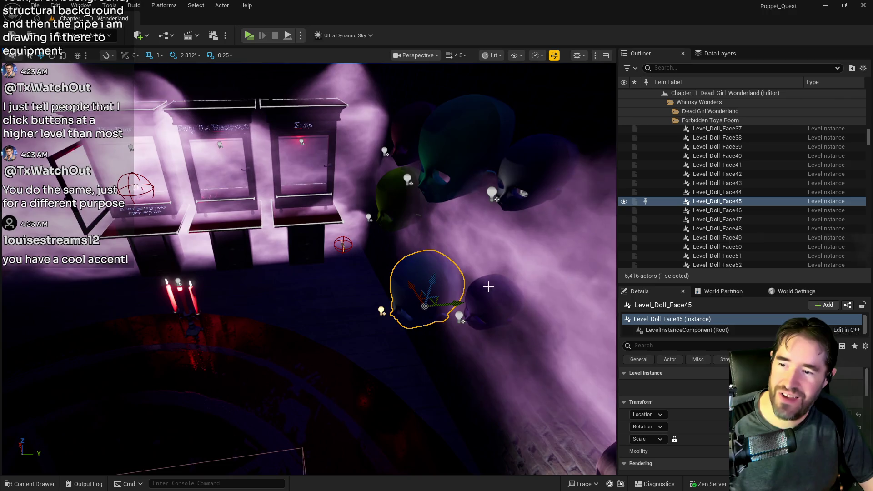
click(469, 300)
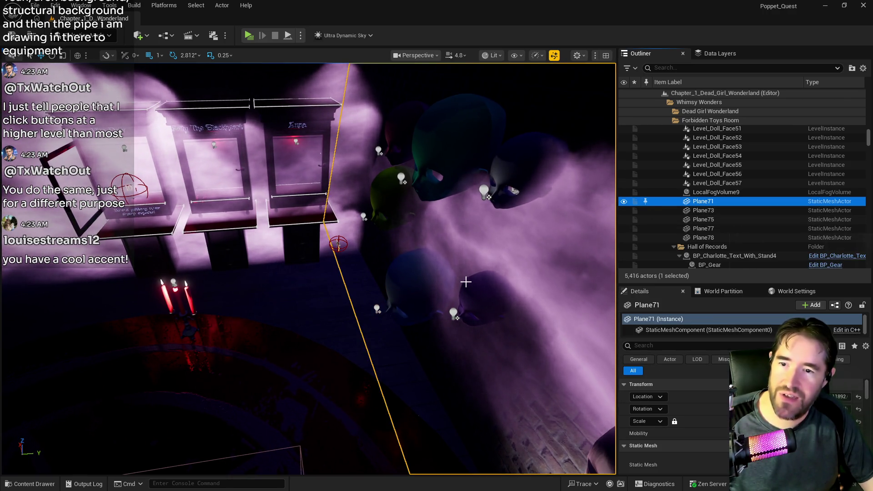
drag(465, 281, 466, 255)
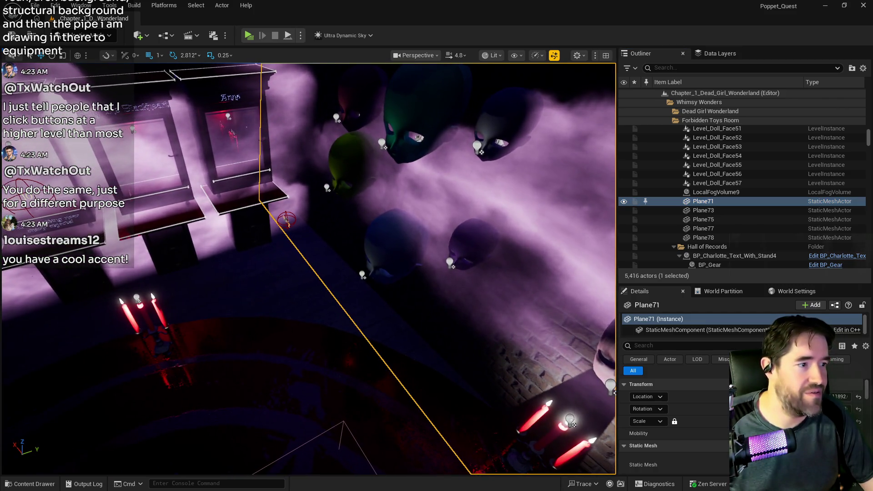
drag(444, 293, 444, 277)
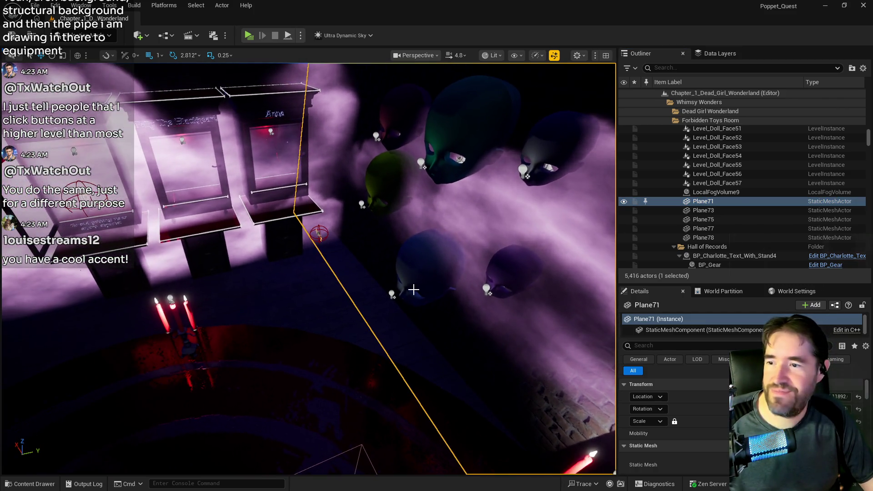
click(444, 292)
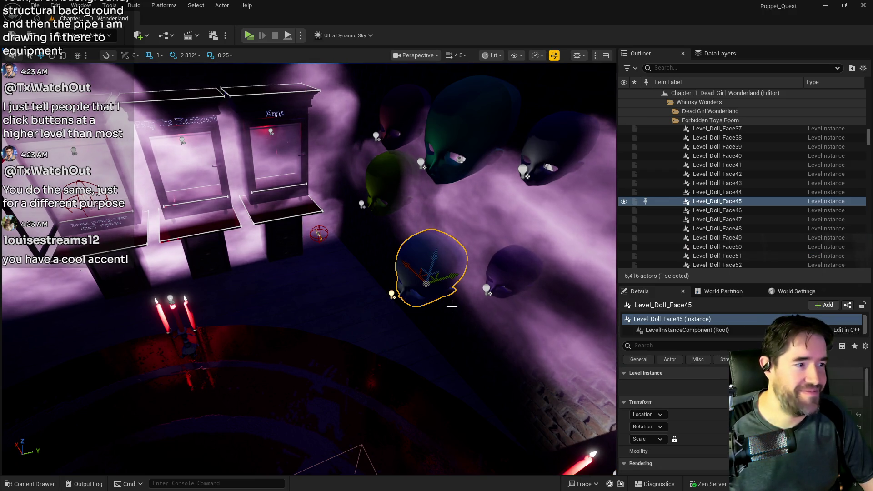
- Move Level_Doll_Face45 left and down, tilt it about -16.88 degrees, then raise it
mouse_move(451, 278)
mouse_down()
mouse_move(392, 305)
mouse_move(309, 318)
mouse_up()
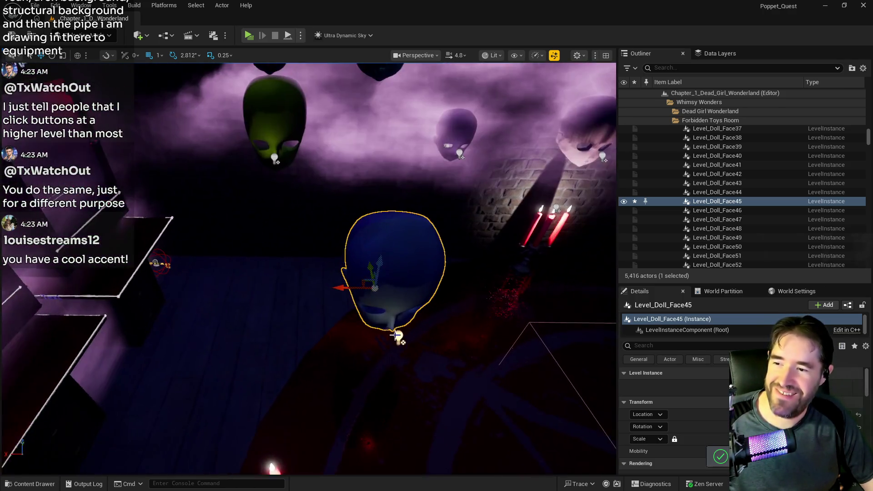
key(e)
mouse_move(345, 310)
mouse_down()
mouse_move(325, 289)
mouse_move(355, 325)
mouse_move(345, 320)
mouse_move(350, 308)
mouse_up()
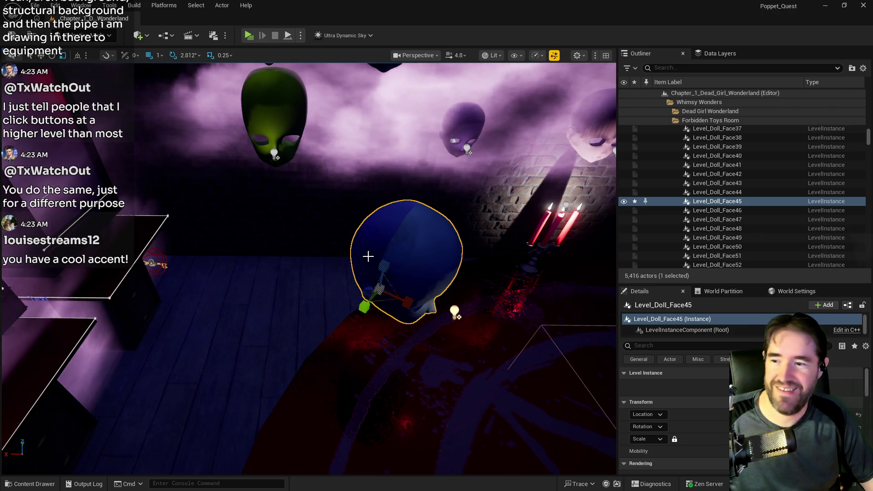
drag(392, 267, 391, 236)
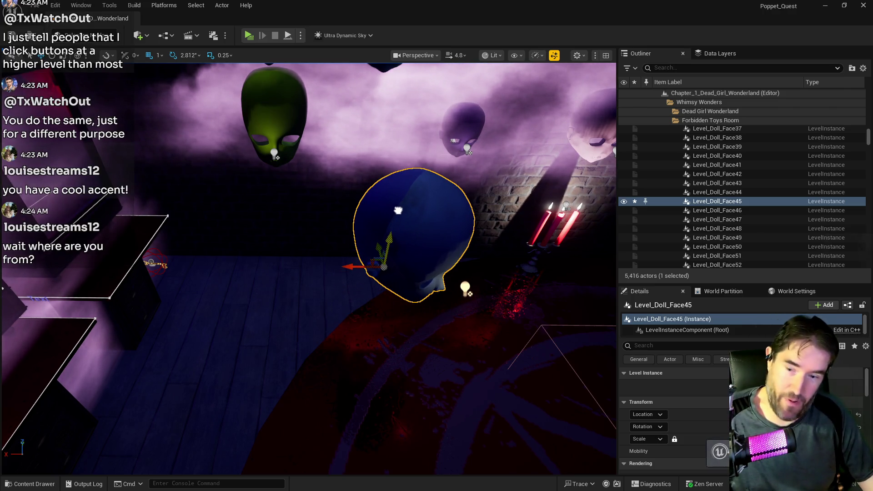
drag(401, 207, 404, 207)
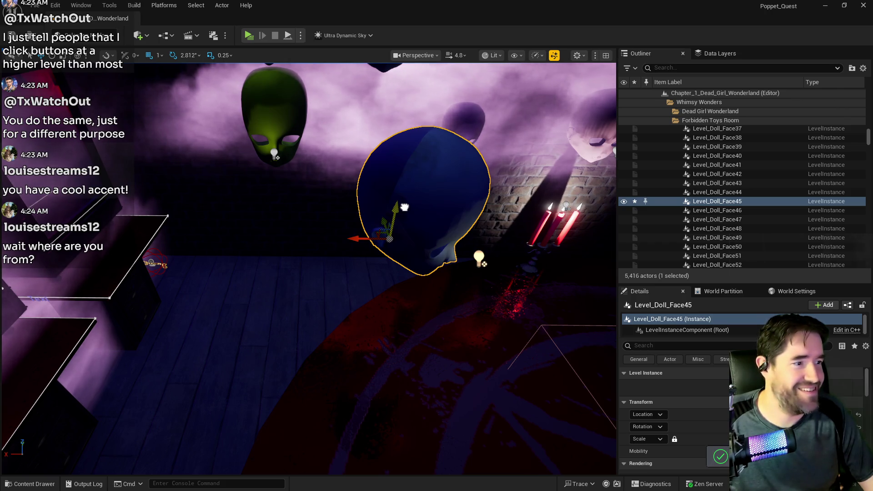
- Pull the view back over all the floating masks and select Level_Doll_Face46
drag(346, 345, 227, 332)
click(218, 242)
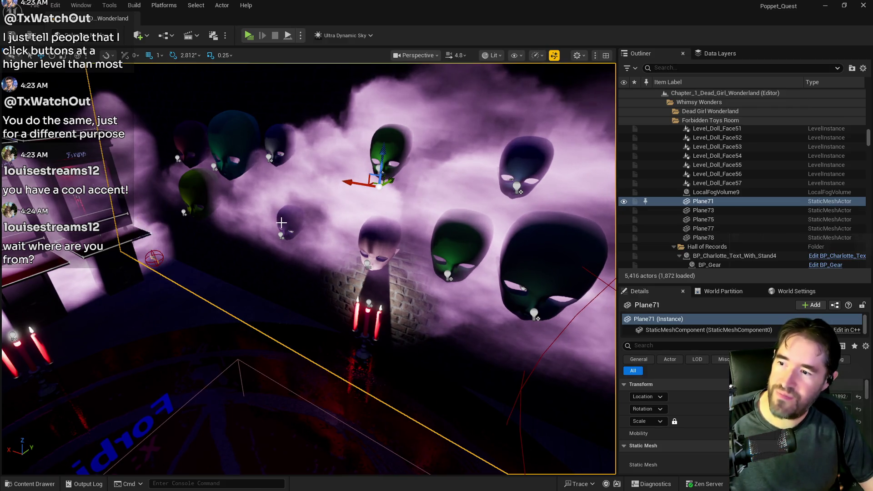
click(168, 248)
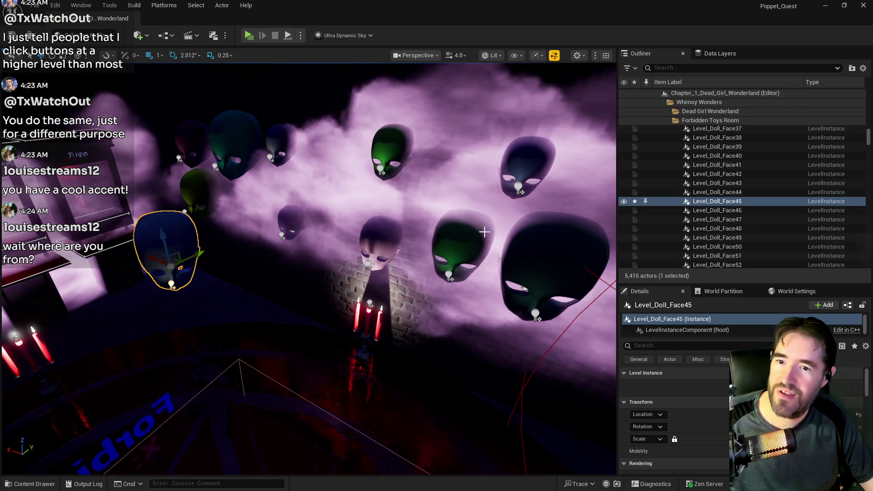
- Shift Level_Doll_Face46 right beneath the ritual circle and rotate it about 30.94 degrees
click(693, 211)
mouse_move(309, 273)
mouse_down()
mouse_move(236, 261)
mouse_move(278, 247)
mouse_up()
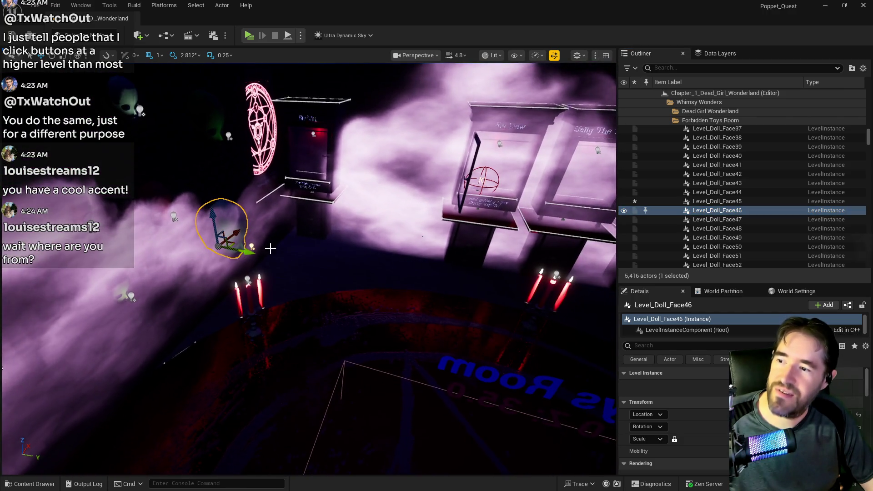
mouse_move(338, 283)
mouse_down()
mouse_move(347, 283)
mouse_move(326, 275)
mouse_up()
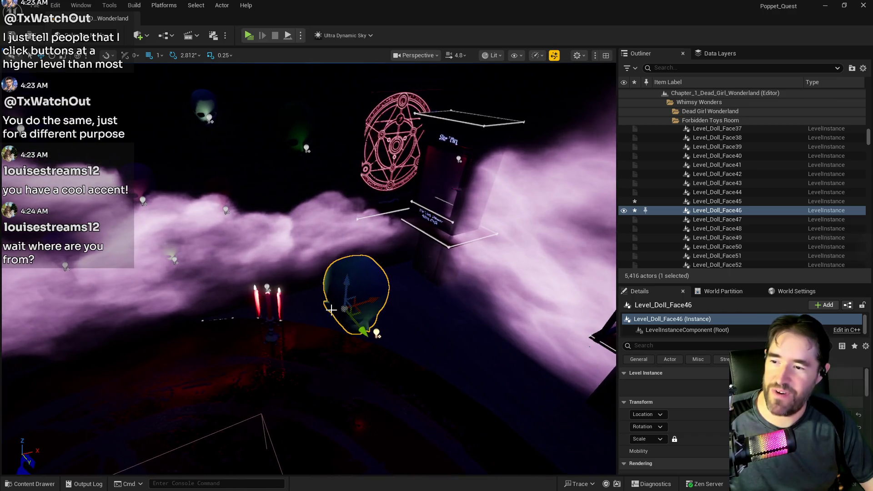
key(e)
mouse_move(386, 299)
mouse_down()
mouse_move(399, 313)
mouse_move(357, 345)
mouse_up()
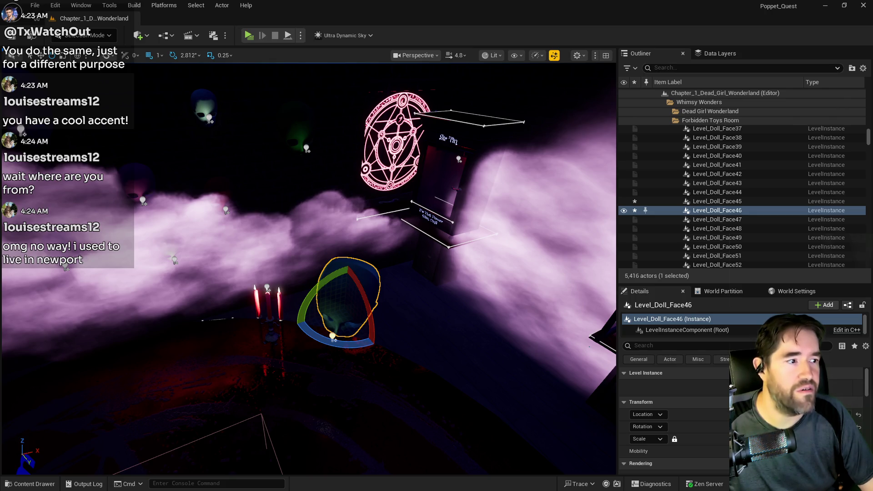
key(alt+Tab)
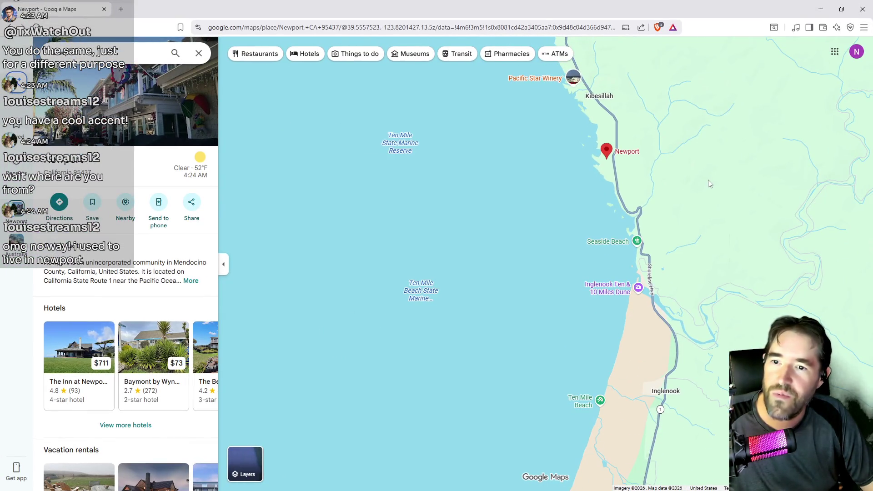
scroll(457, 236, down, 3)
scroll(633, 208, down, 5)
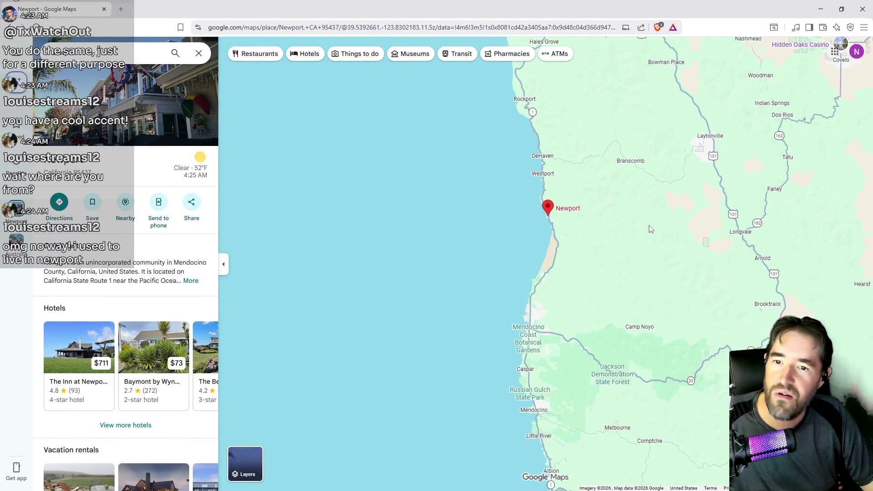
scroll(564, 240, down, 3)
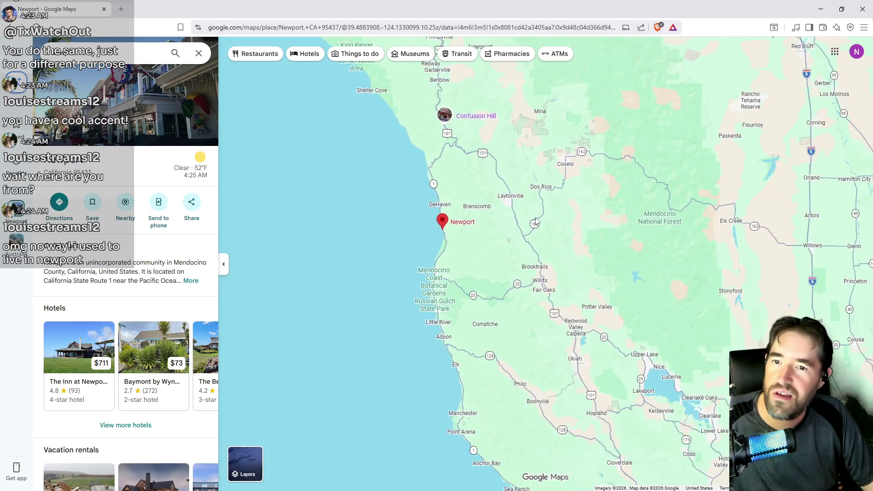
scroll(584, 221, down, 1)
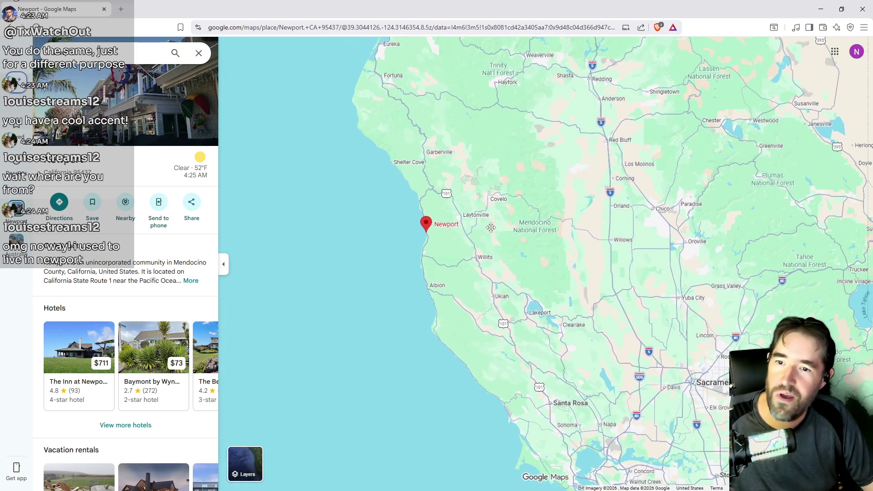
mouse_move(572, 230)
mouse_down()
mouse_move(515, 227)
mouse_move(548, 260)
mouse_move(545, 280)
mouse_move(524, 280)
mouse_up()
mouse_move(395, 142)
mouse_down()
mouse_move(390, 282)
mouse_move(391, 135)
mouse_up()
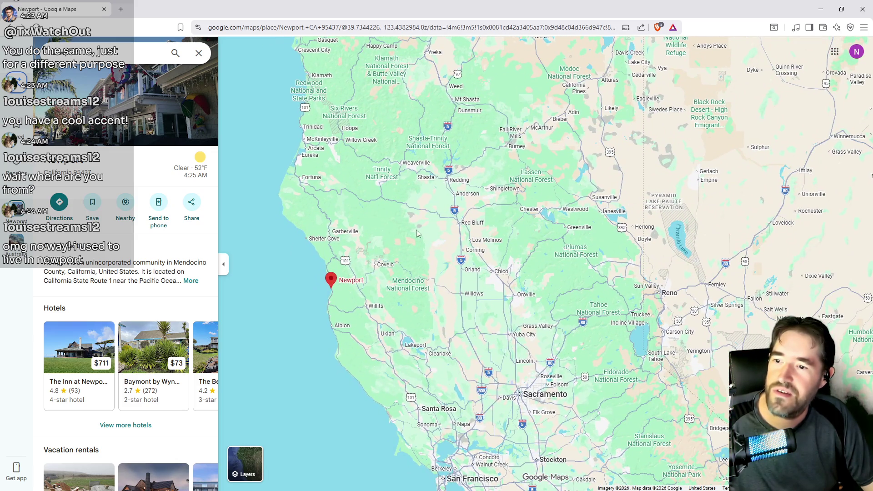
drag(452, 279, 428, 209)
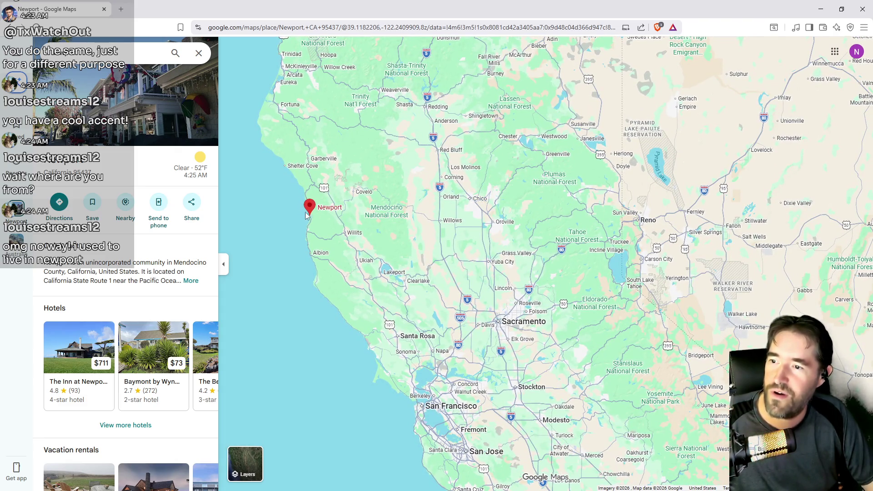
scroll(464, 203, up, 3)
scroll(443, 204, up, 2)
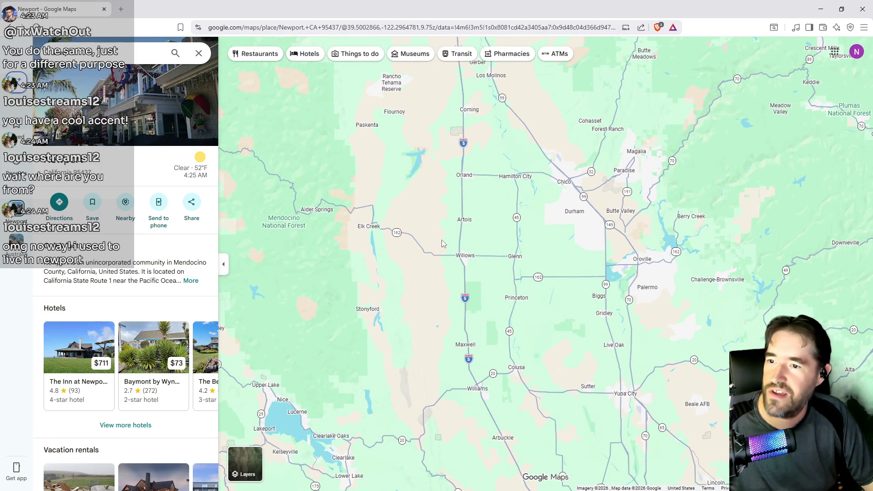
drag(451, 226, 612, 230)
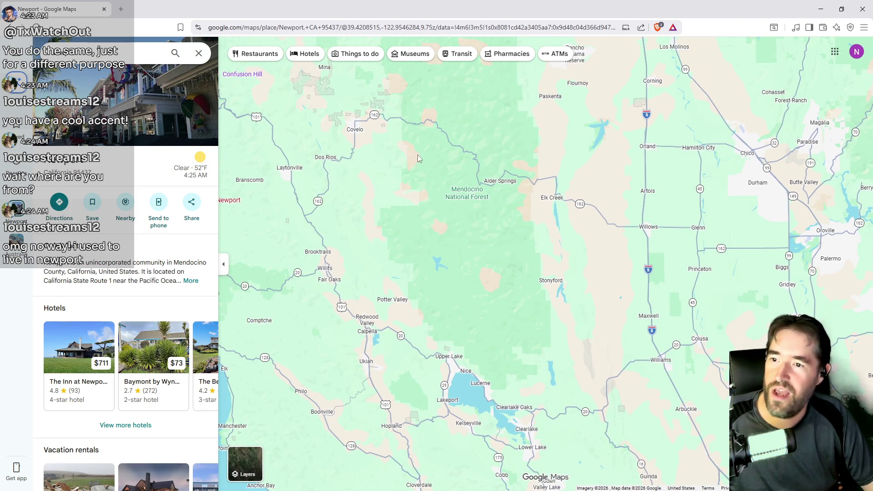
drag(429, 172, 495, 178)
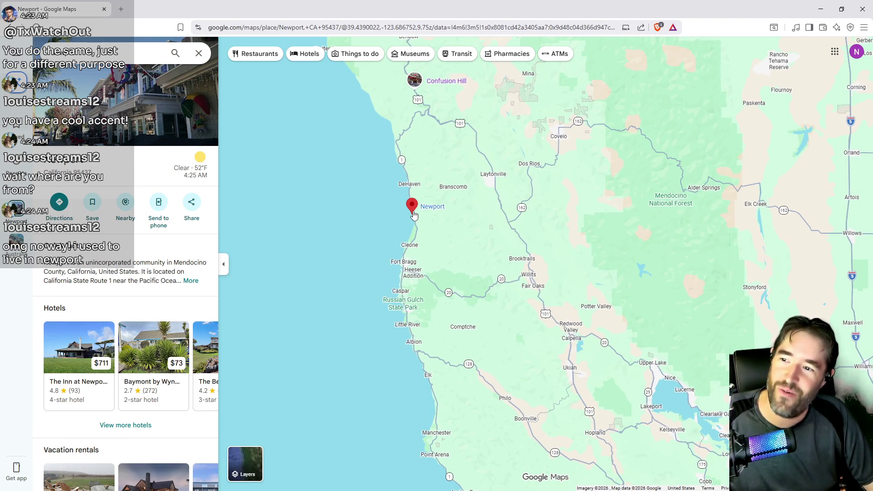
mouse_move(414, 215)
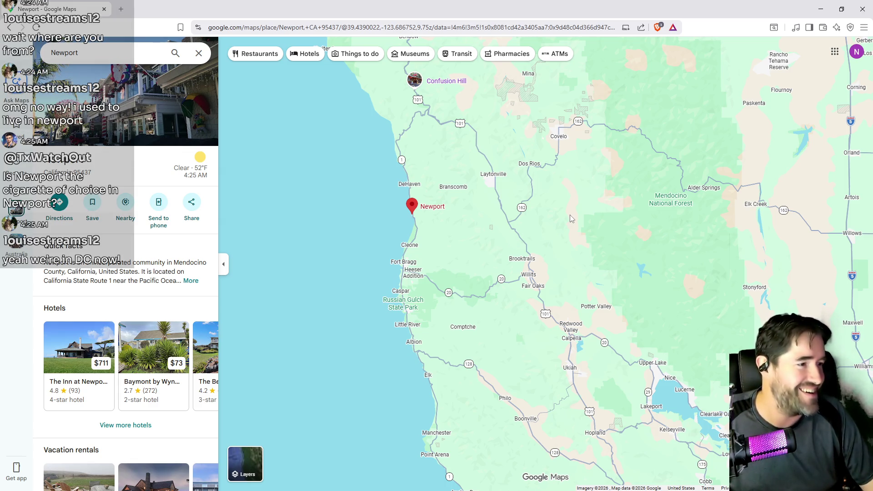
drag(496, 228, 406, 230)
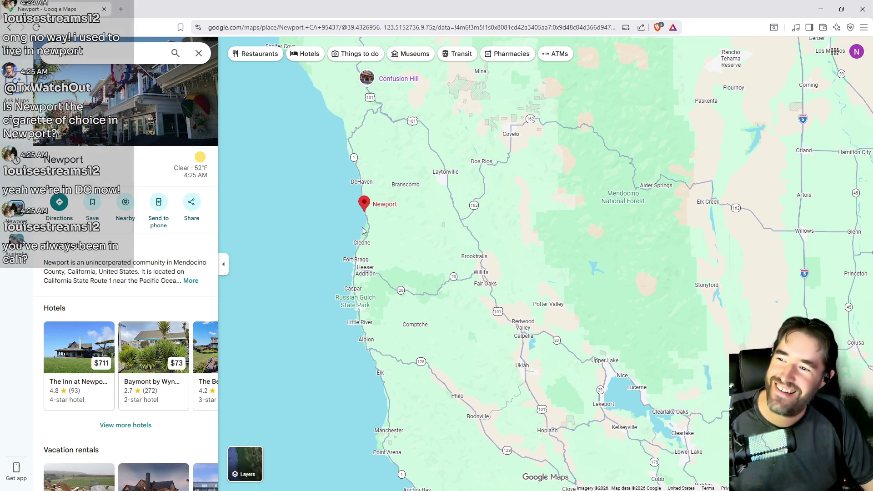
scroll(365, 218, up, 5)
- Zoom in on Newport and drop Street View onto the photo sphere beside its marker
click(368, 211)
scroll(366, 206, up, 10)
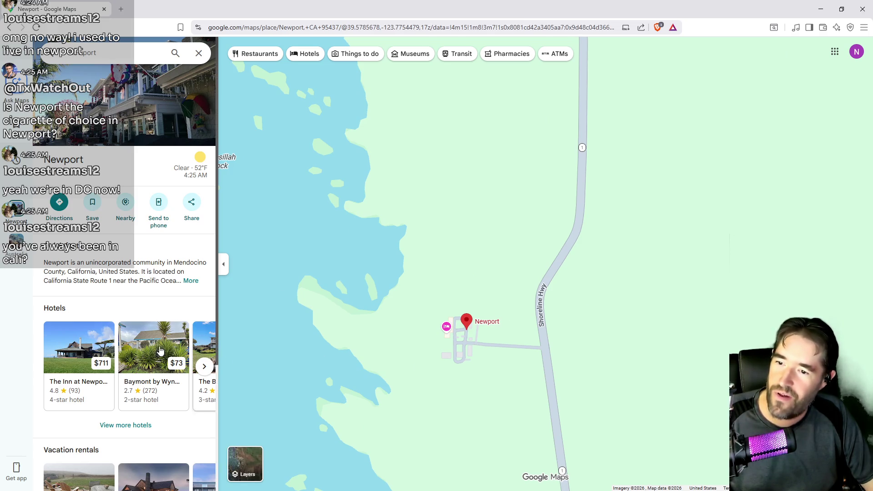
click(855, 425)
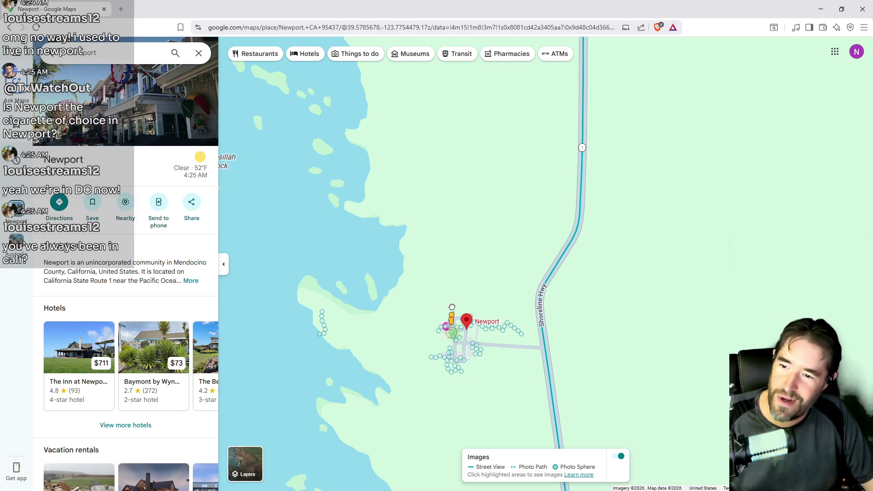
drag(453, 307, 457, 312)
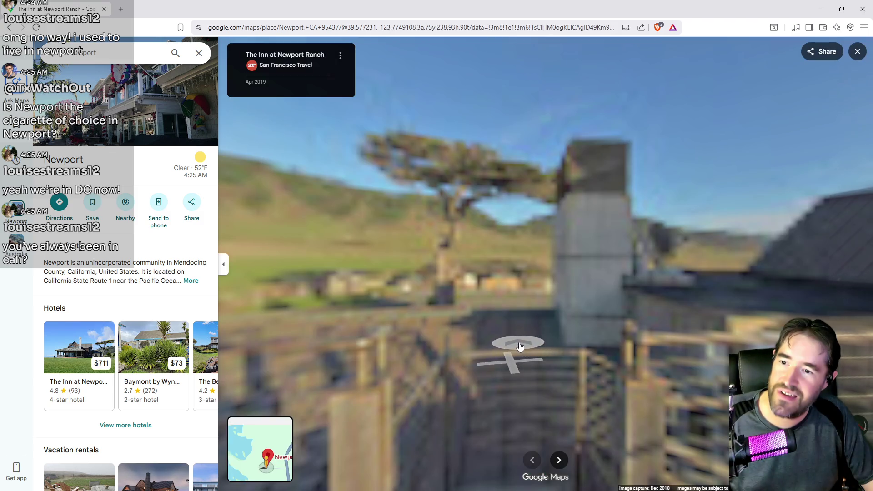
- Tour the Inn at Newport Ranch panoramas to the hot tub and ocean view, then exit Street View
click(521, 347)
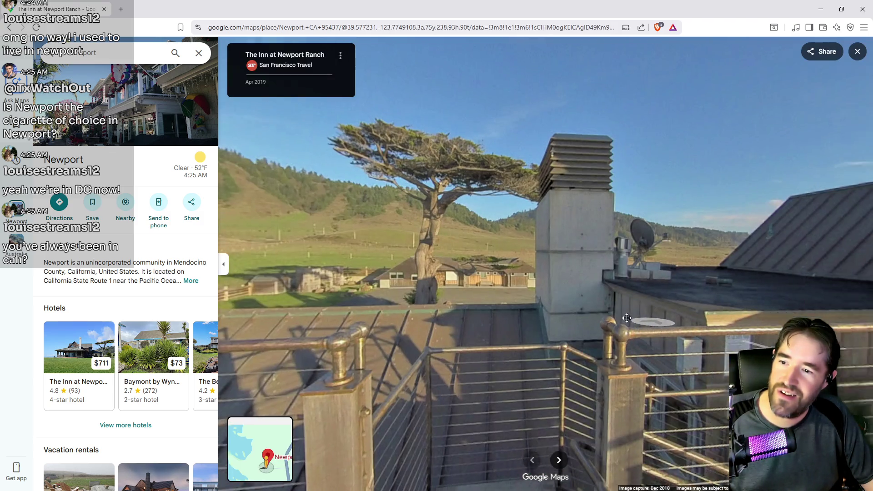
click(496, 271)
mouse_move(495, 272)
mouse_down()
mouse_move(370, 117)
mouse_move(578, 237)
mouse_up()
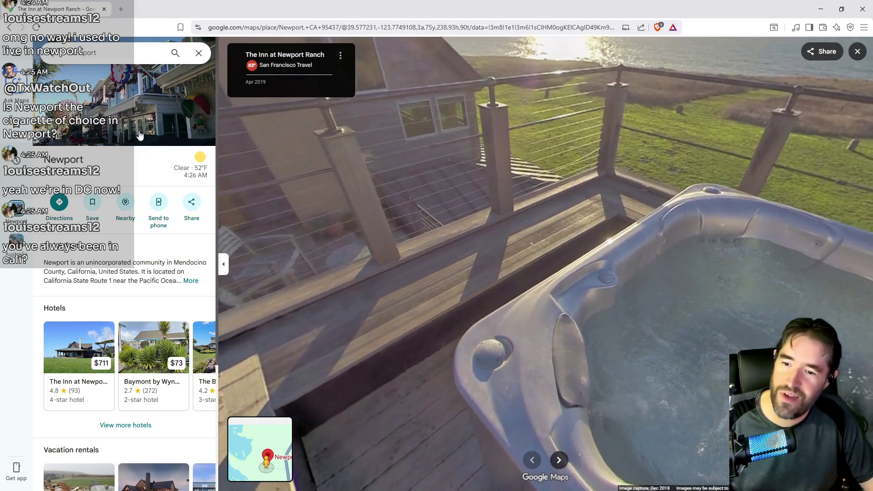
click(387, 202)
mouse_move(388, 202)
mouse_down()
mouse_move(364, 315)
mouse_move(366, 280)
mouse_up()
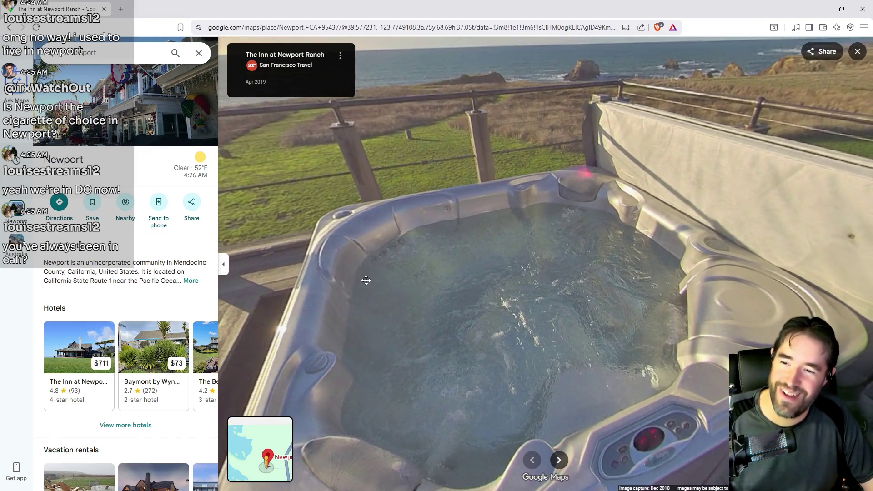
mouse_move(526, 337)
mouse_down()
mouse_move(591, 399)
mouse_move(659, 432)
mouse_move(442, 288)
mouse_move(318, 249)
mouse_move(273, 182)
mouse_move(243, 73)
mouse_move(431, 196)
mouse_move(844, 307)
mouse_move(702, 438)
mouse_up()
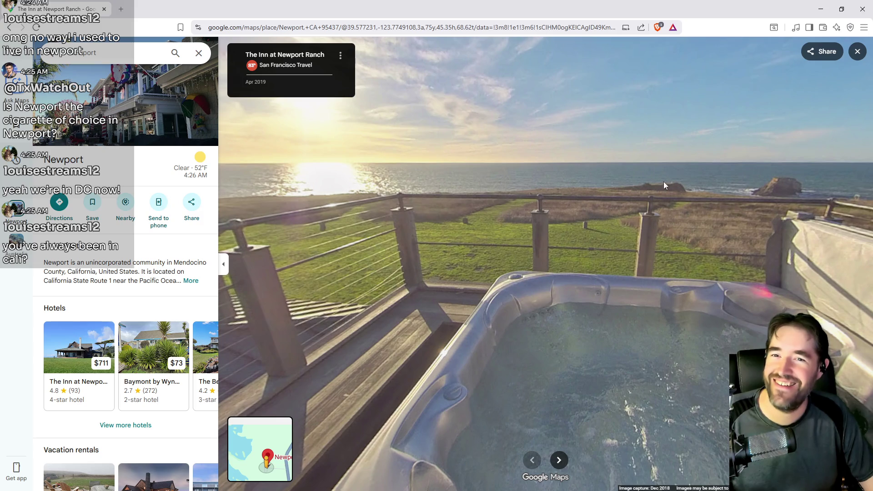
click(857, 51)
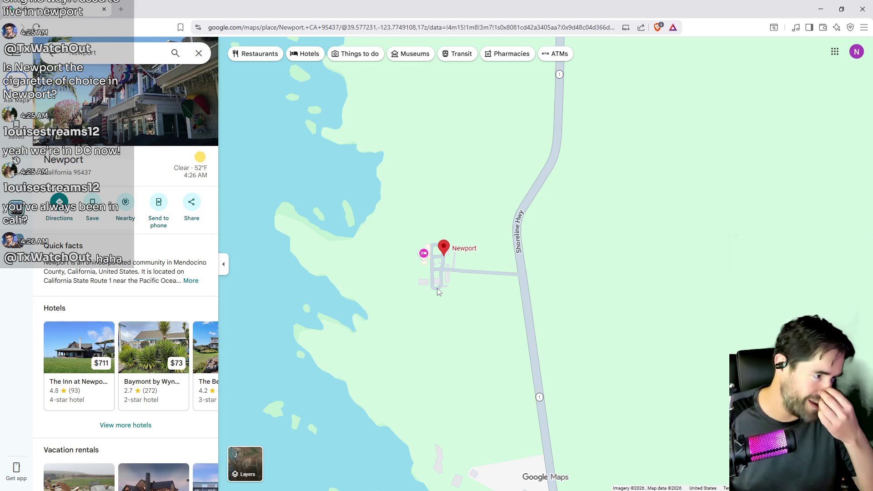
- Zoom in near Newport and open the indoor panorama inside The Inn at Newport Ranch
scroll(373, 200, up, 2)
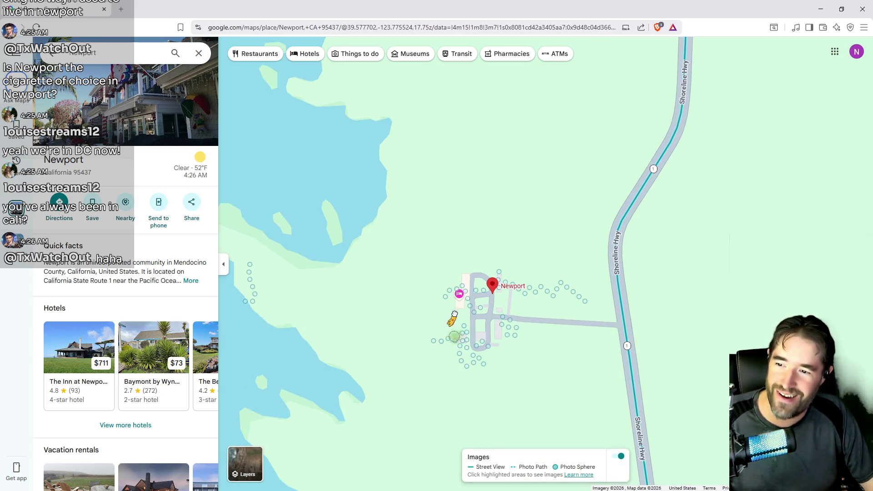
click(458, 323)
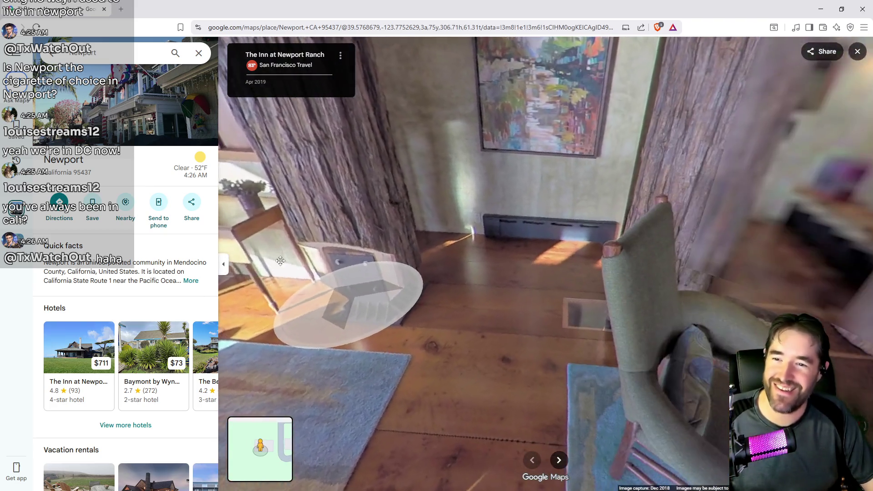
- Move through the cabin room toward the green chair and fireplace, then turn to face the door
click(284, 260)
click(389, 301)
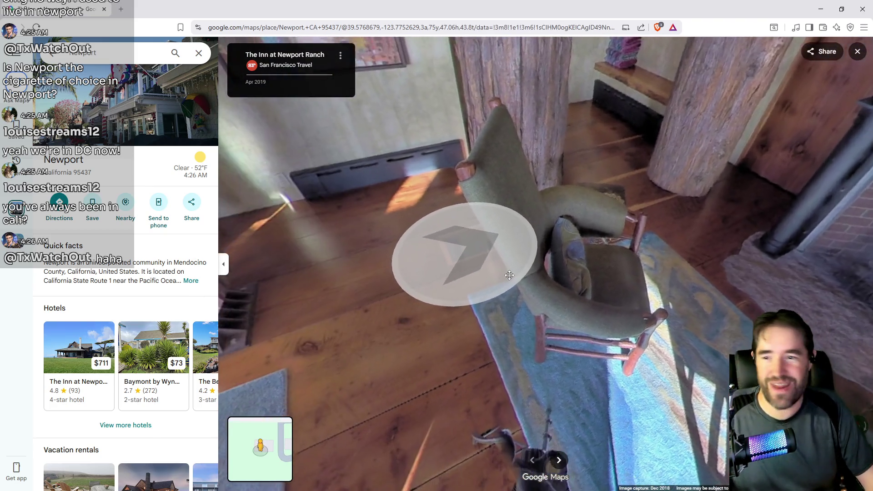
click(508, 277)
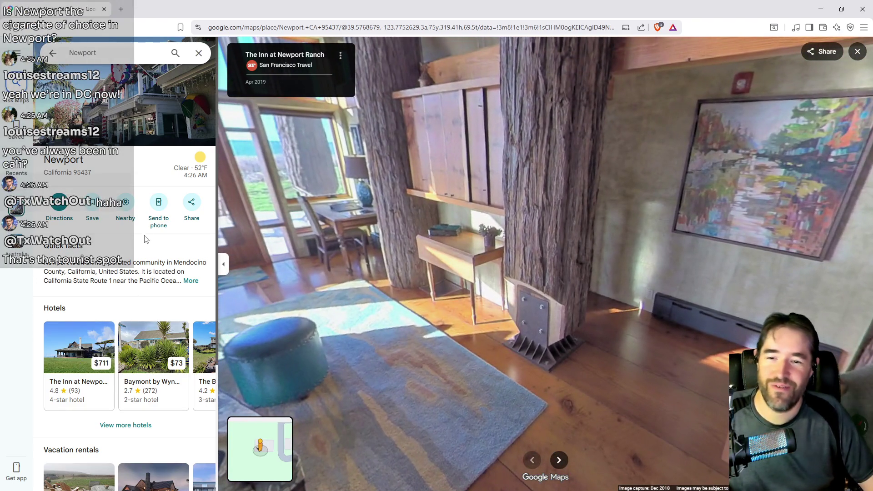
click(558, 254)
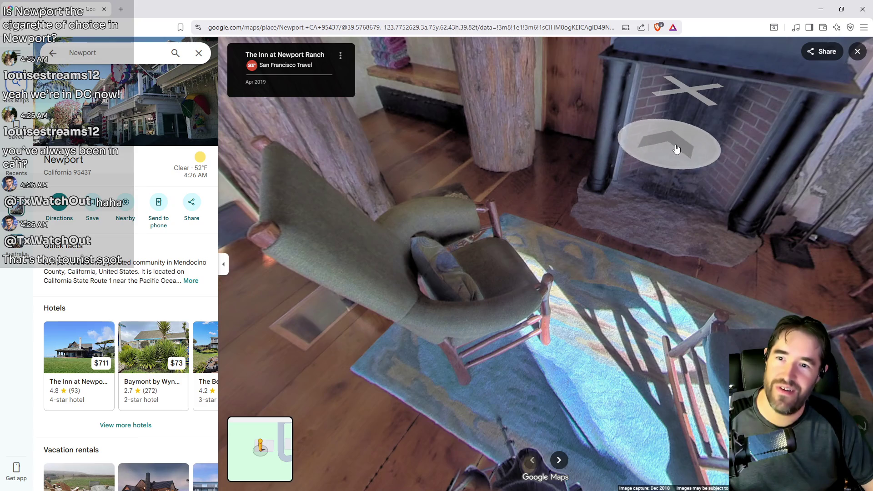
click(676, 148)
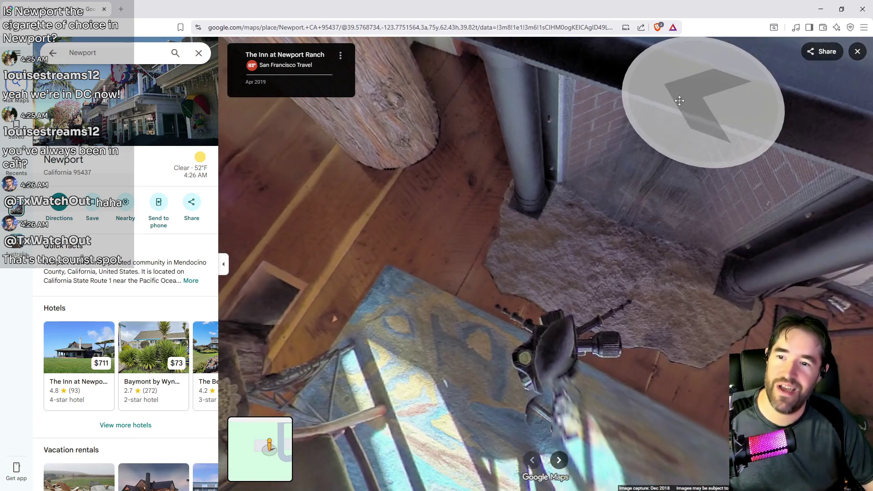
mouse_move(679, 101)
mouse_down()
mouse_move(642, 335)
mouse_move(700, 364)
mouse_up()
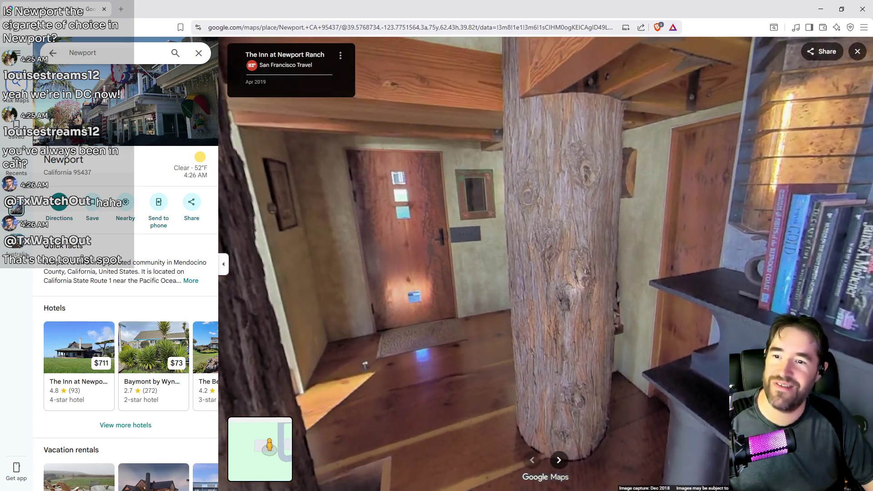
- Follow the path outside across the lawn to the Newport 5 Suite door
click(431, 347)
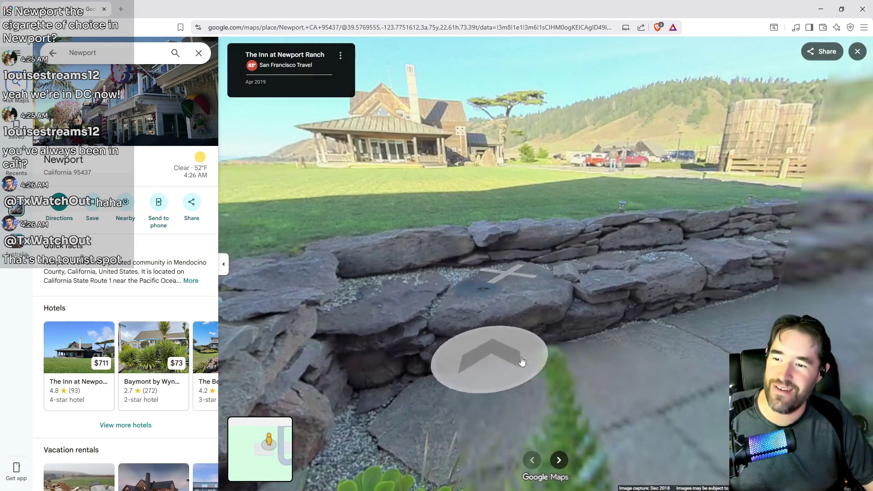
click(477, 356)
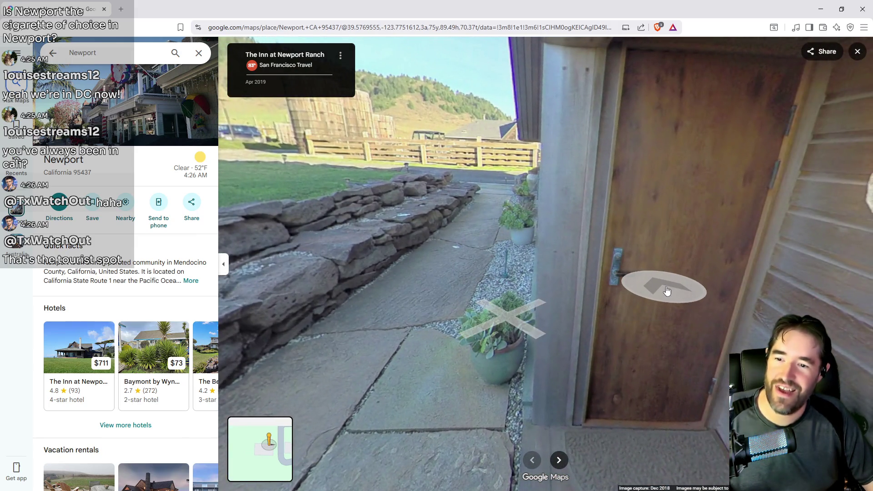
click(667, 290)
click(668, 332)
mouse_move(406, 271)
mouse_down()
mouse_move(419, 238)
mouse_move(273, 386)
mouse_move(554, 368)
mouse_up()
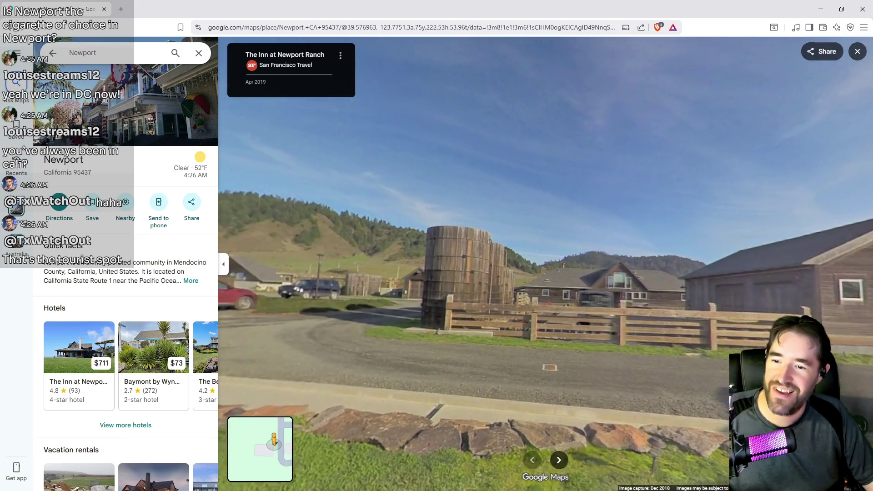
drag(732, 340, 677, 338)
click(725, 353)
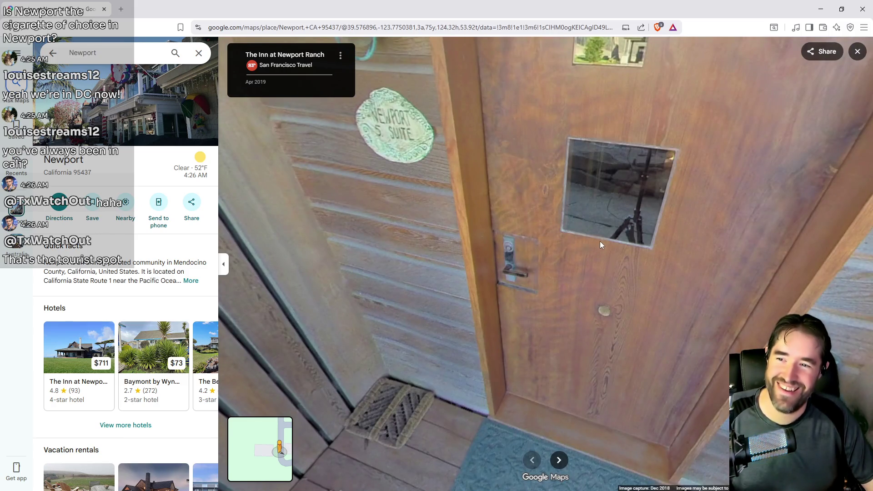
mouse_move(577, 424)
mouse_down()
mouse_move(673, 277)
mouse_move(424, 244)
mouse_move(507, 300)
mouse_move(478, 253)
mouse_move(514, 175)
mouse_up()
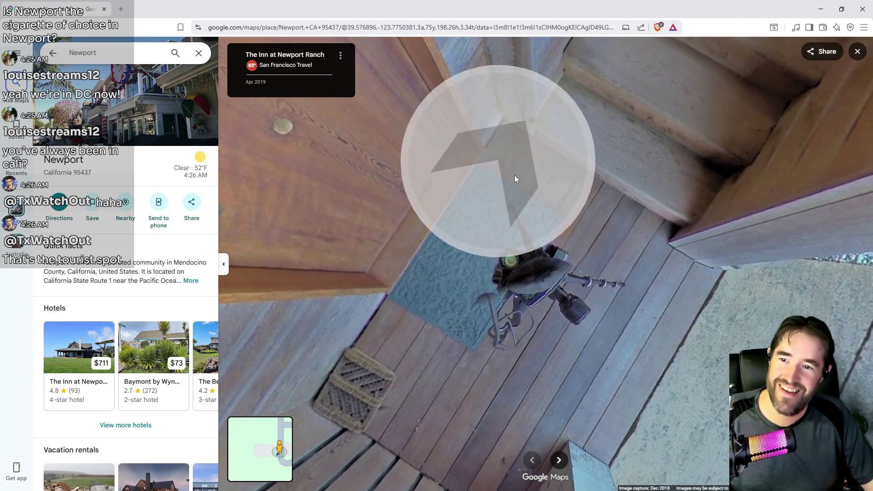
- Go through the suite past the sofa, windows and dresser to the bed
click(514, 175)
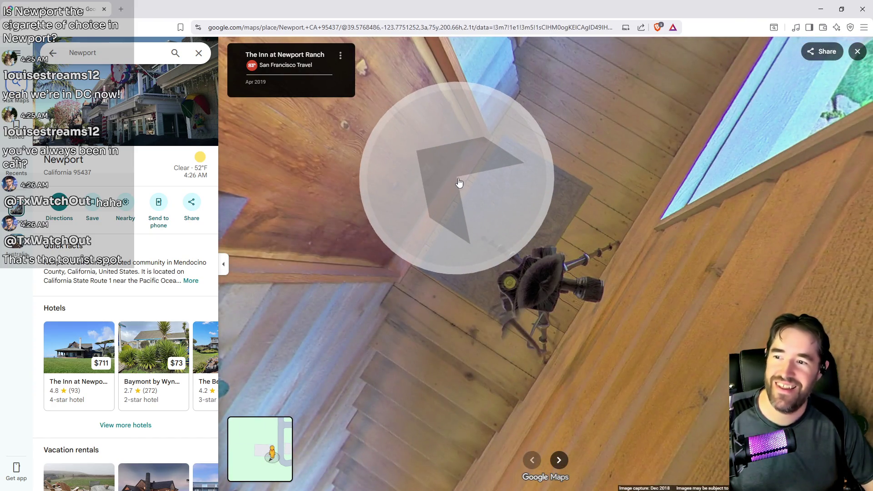
click(458, 182)
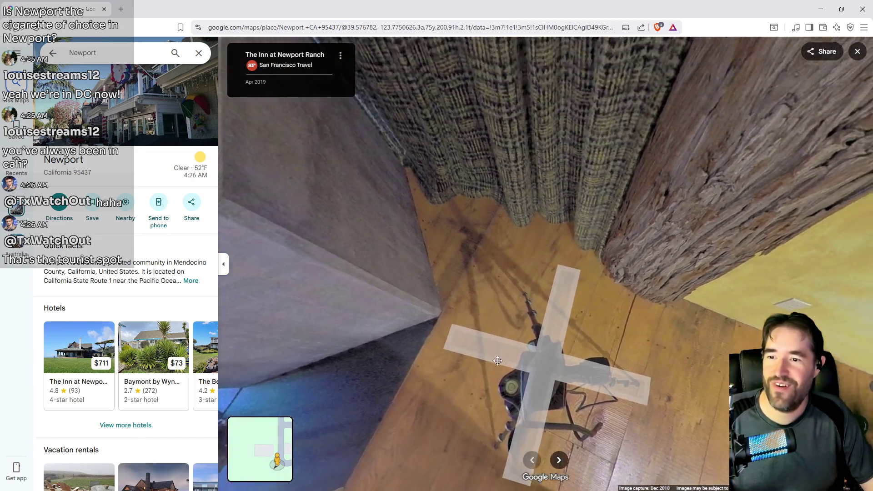
mouse_move(497, 361)
mouse_down()
mouse_move(711, 424)
mouse_move(720, 389)
mouse_up()
click(592, 313)
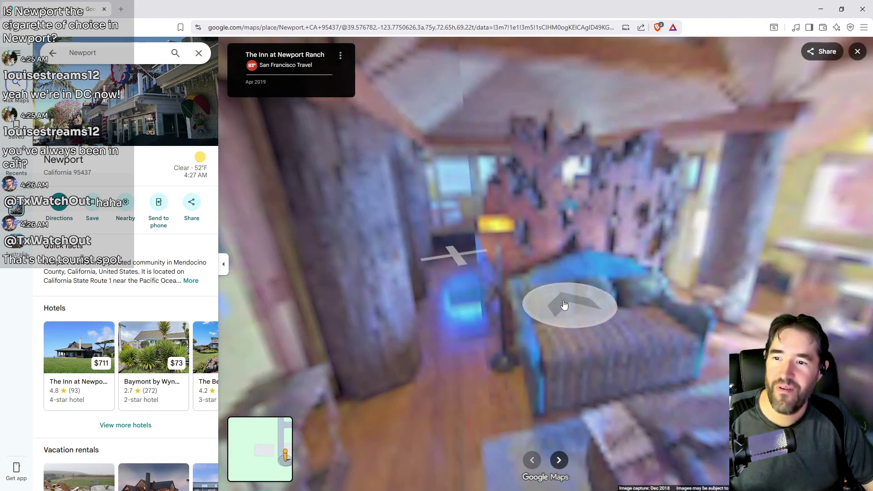
click(494, 279)
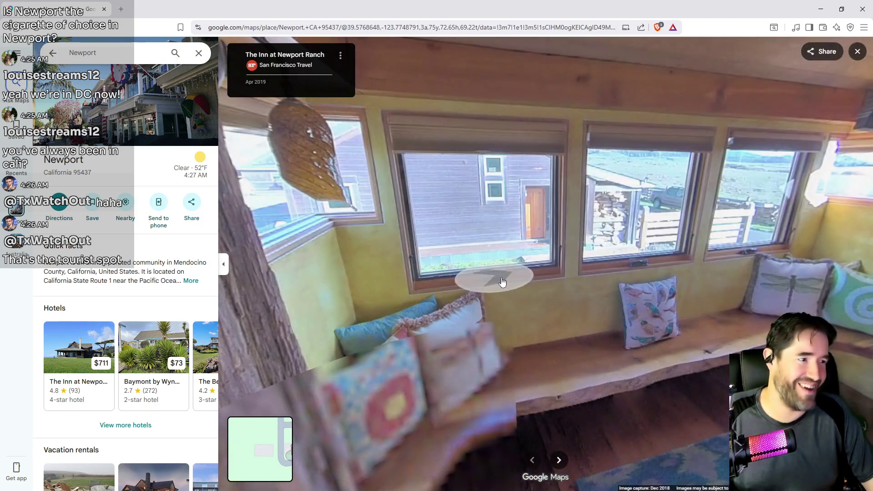
mouse_move(535, 292)
mouse_down()
mouse_move(321, 288)
mouse_move(262, 214)
mouse_up()
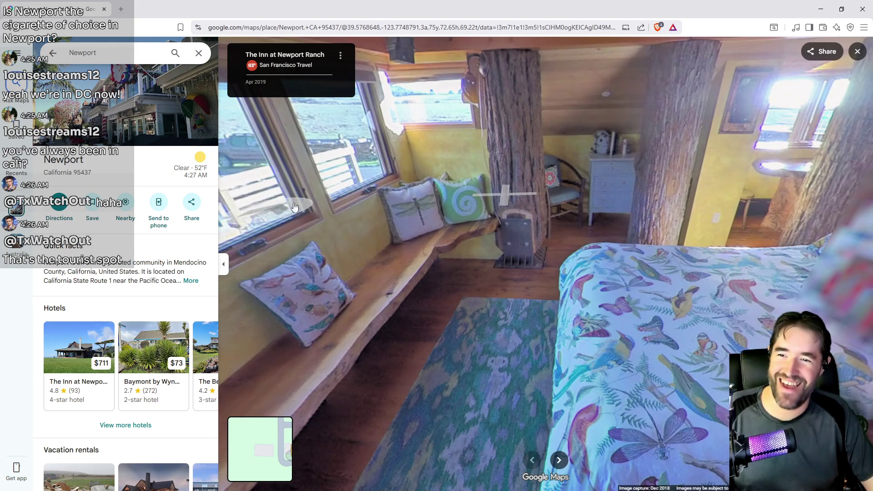
click(475, 234)
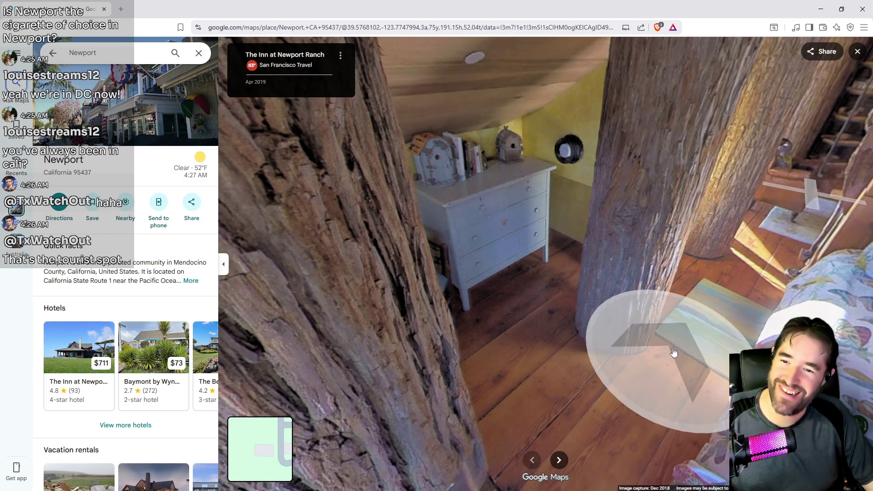
click(741, 275)
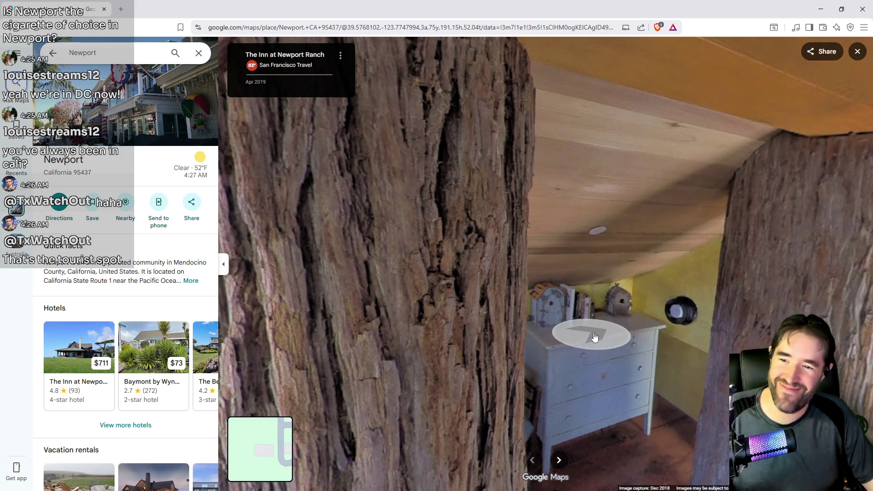
click(652, 350)
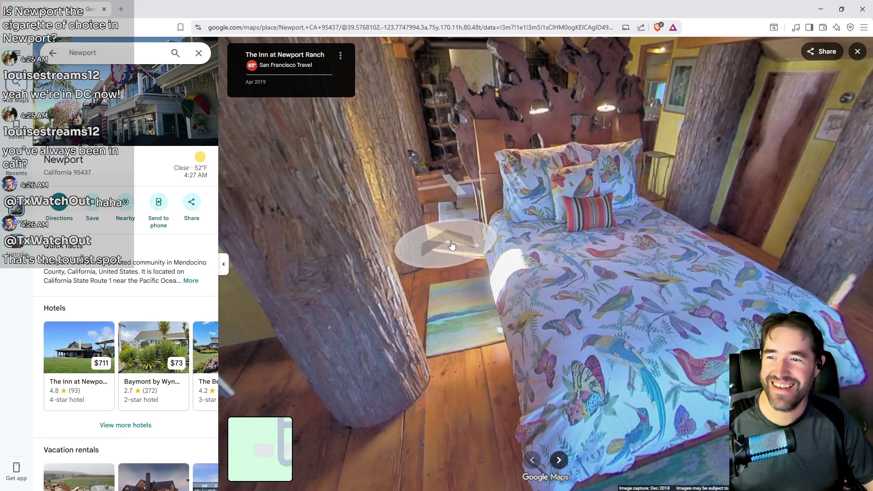
- Look around the bed, windows and tree trunk, reach the stove, then close Street View
drag(517, 227, 83, 184)
mouse_move(332, 218)
mouse_down()
mouse_move(300, 227)
mouse_move(272, 266)
mouse_move(341, 170)
mouse_move(314, 291)
mouse_move(281, 254)
mouse_move(229, 307)
mouse_up()
drag(476, 259, 254, 179)
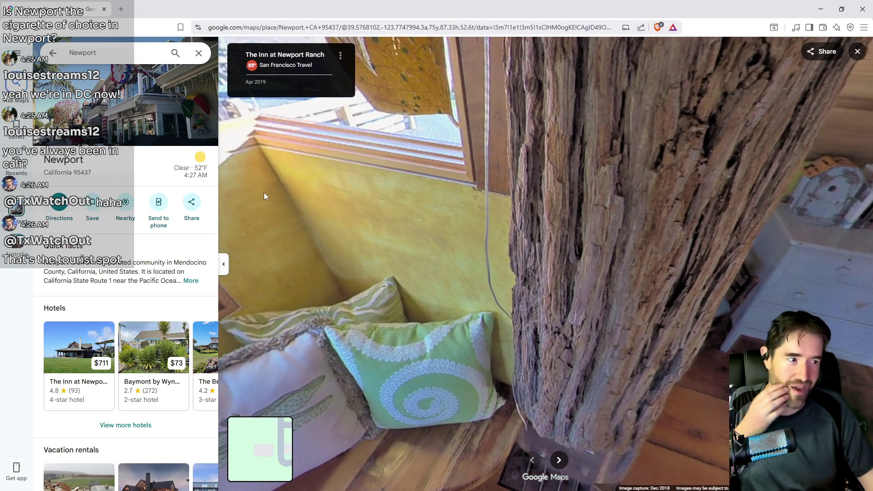
mouse_move(359, 211)
mouse_down()
mouse_move(430, 270)
mouse_move(742, 328)
mouse_move(546, 204)
mouse_move(318, 364)
mouse_move(261, 383)
mouse_move(325, 300)
mouse_move(545, 282)
mouse_move(757, 278)
mouse_move(561, 345)
mouse_move(500, 227)
mouse_up()
mouse_move(578, 104)
mouse_down()
mouse_move(691, 318)
mouse_move(681, 309)
mouse_move(694, 299)
mouse_move(546, 327)
mouse_up()
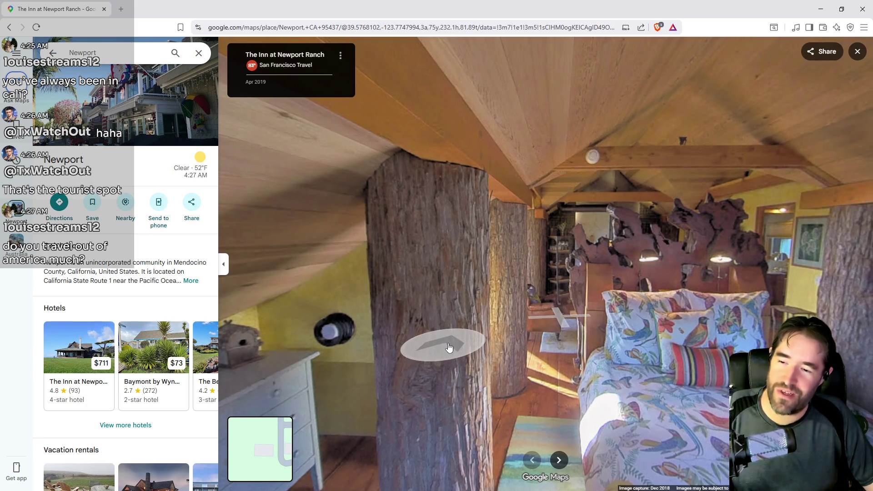
click(448, 347)
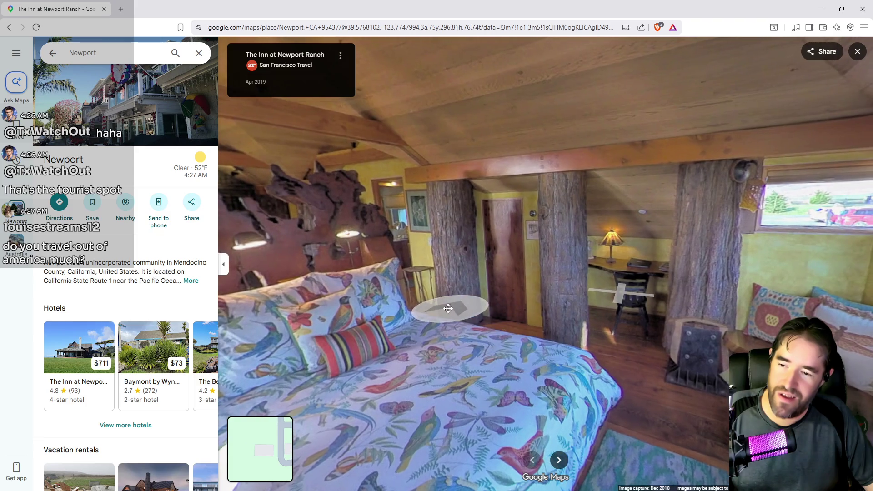
drag(400, 326, 484, 139)
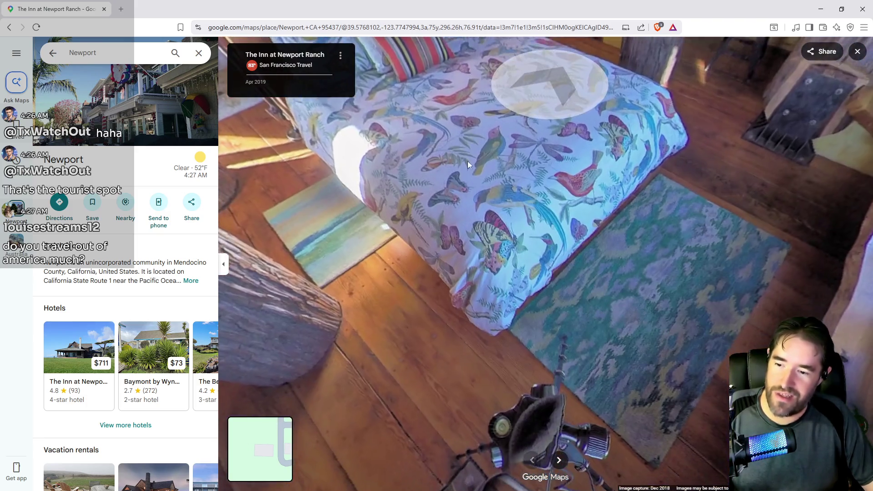
click(483, 379)
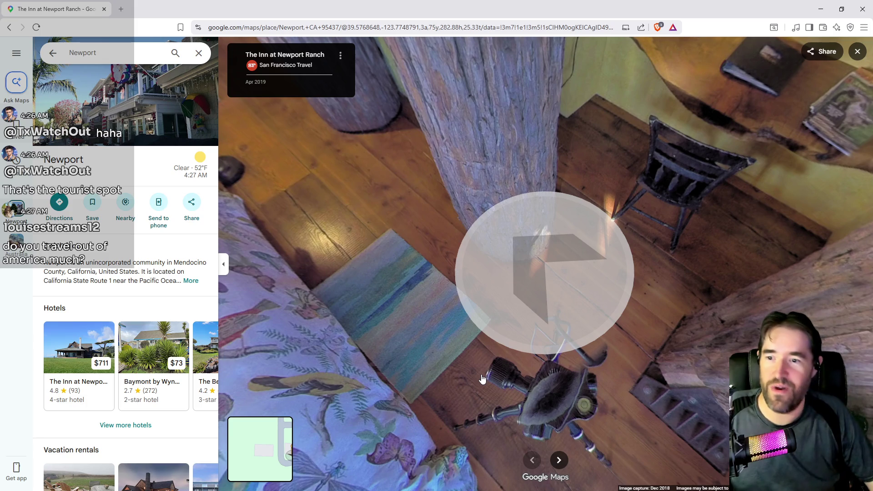
mouse_move(370, 400)
mouse_down()
mouse_move(483, 121)
mouse_move(478, 192)
mouse_up()
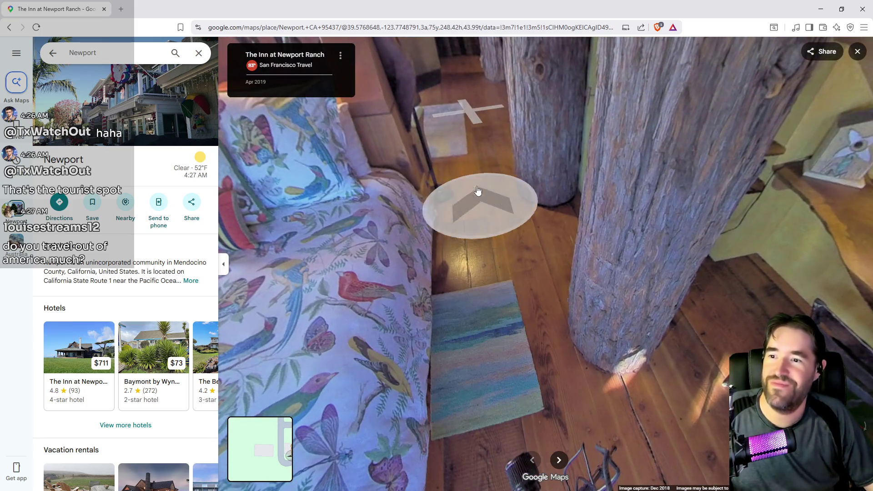
click(477, 192)
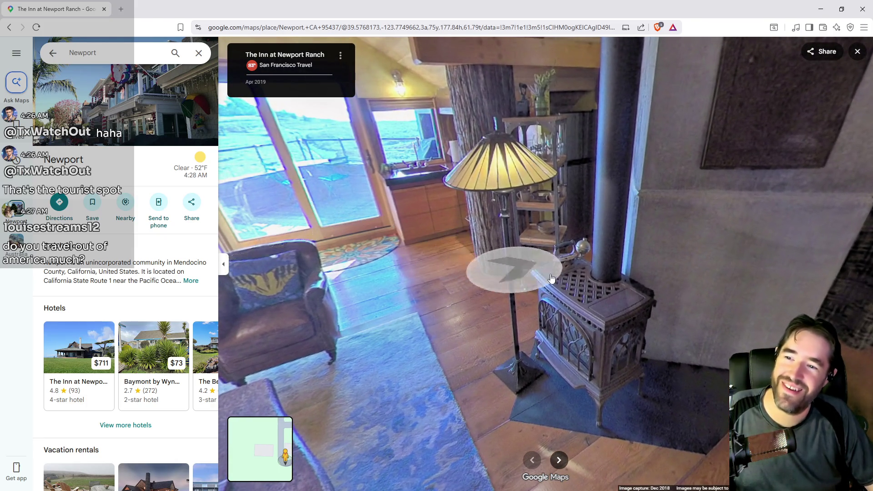
click(858, 52)
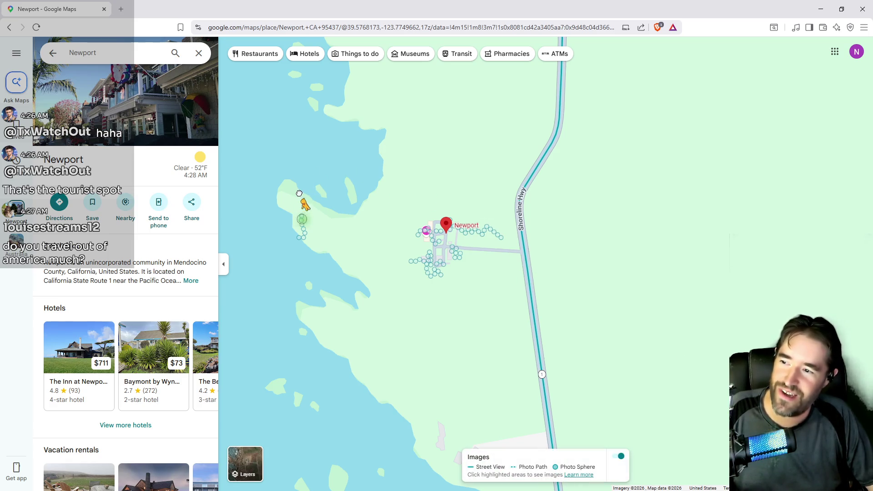
drag(300, 193, 299, 215)
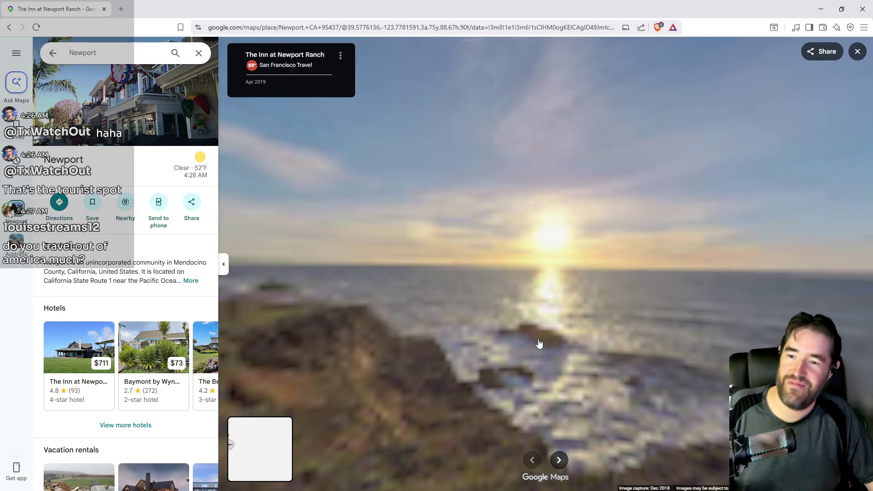
drag(611, 346, 445, 249)
mouse_move(391, 318)
mouse_down()
mouse_move(535, 224)
mouse_move(779, 273)
mouse_up()
mouse_move(662, 283)
mouse_down()
mouse_move(718, 141)
mouse_move(738, 209)
mouse_up()
mouse_move(608, 152)
mouse_down()
mouse_move(605, 231)
mouse_move(551, 277)
mouse_move(565, 226)
mouse_move(524, 371)
mouse_move(540, 362)
mouse_move(594, 412)
mouse_move(565, 409)
mouse_move(709, 432)
mouse_move(769, 228)
mouse_move(763, 98)
mouse_move(798, 218)
mouse_move(434, 31)
mouse_up()
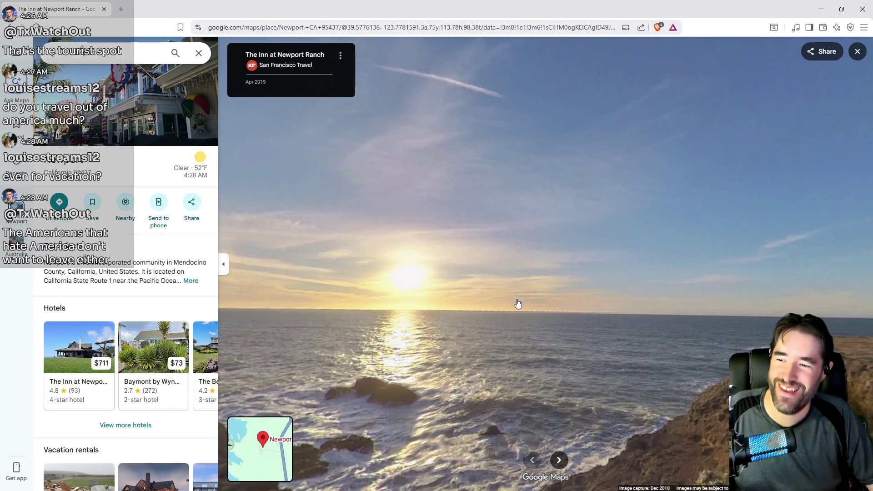
drag(517, 303, 649, 315)
click(574, 308)
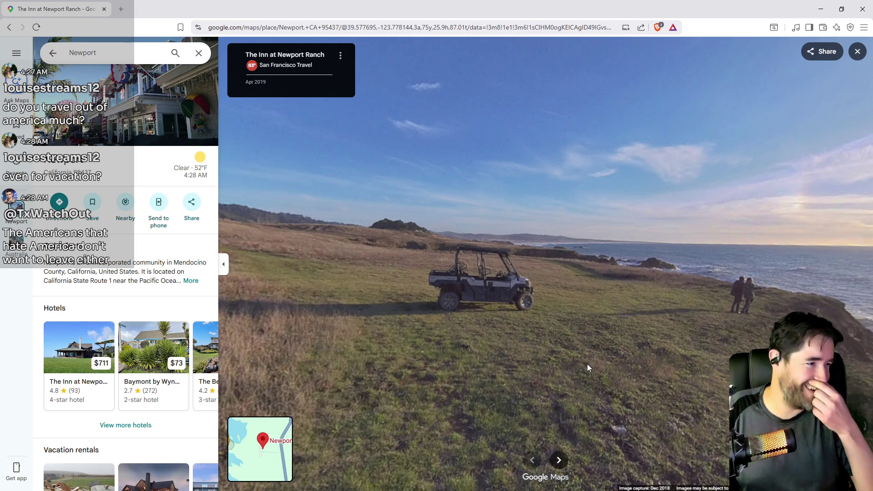
mouse_move(590, 364)
mouse_down()
mouse_move(485, 332)
mouse_move(399, 360)
mouse_move(557, 312)
mouse_move(410, 276)
mouse_move(479, 273)
mouse_up()
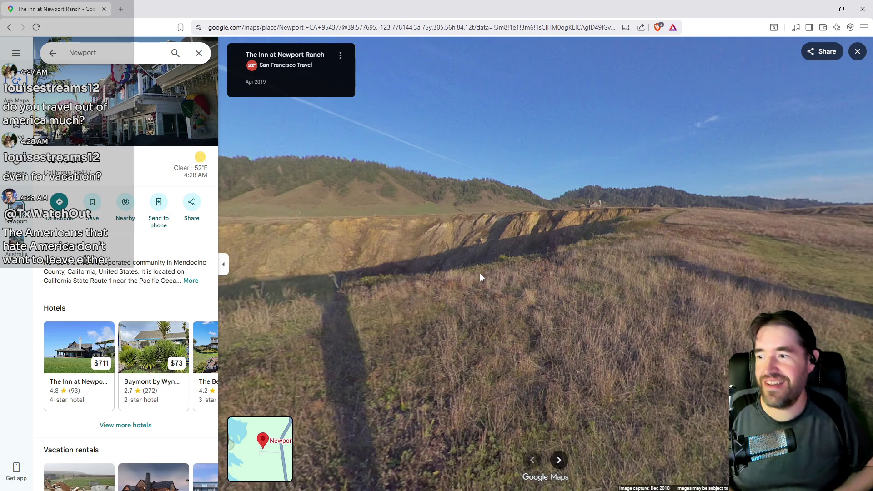
click(857, 52)
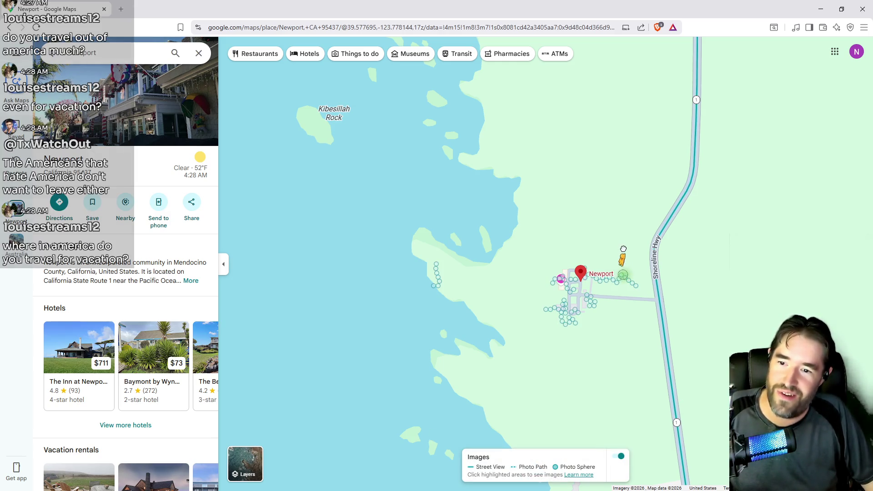
- Open The Inn at Newport Ranch photo sphere and go through its wooden doors
mouse_move(623, 249)
mouse_down()
mouse_move(632, 272)
mouse_move(352, 252)
mouse_move(458, 357)
mouse_move(500, 336)
mouse_move(641, 331)
mouse_up()
click(526, 327)
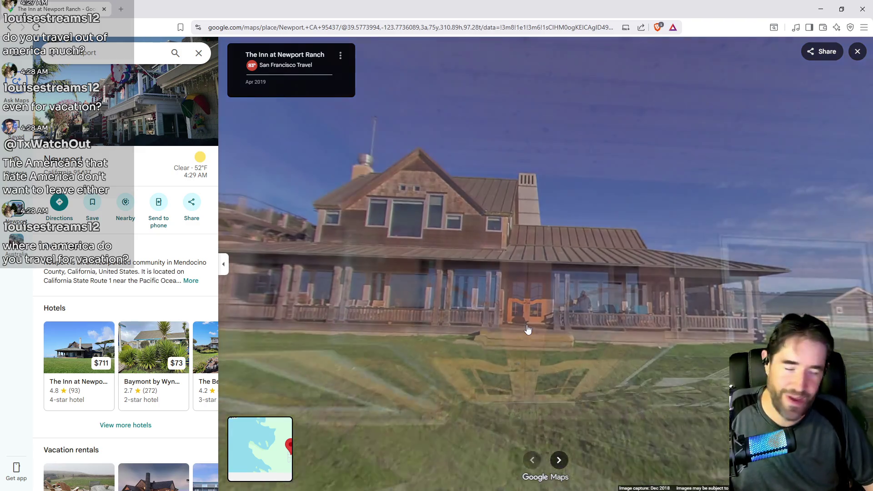
drag(525, 340, 505, 404)
click(504, 404)
click(543, 258)
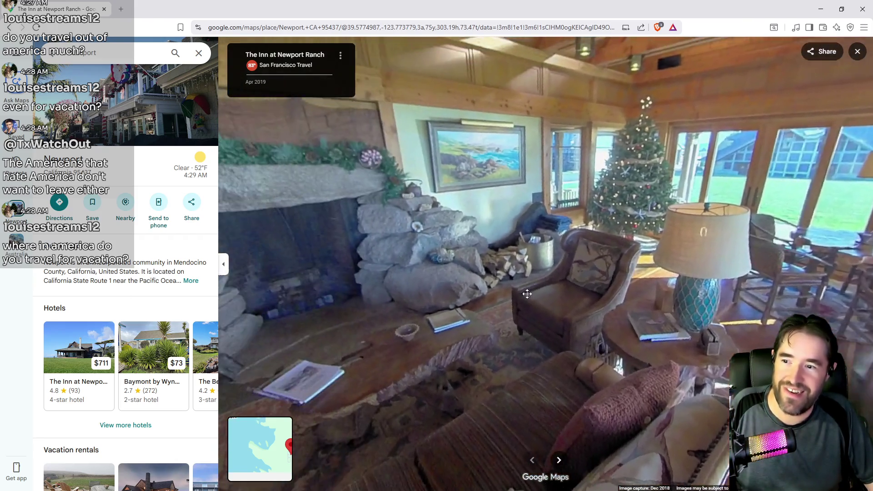
- Cross the lounge past the dining table and kitchen counter to the fireplace room doorway
click(527, 294)
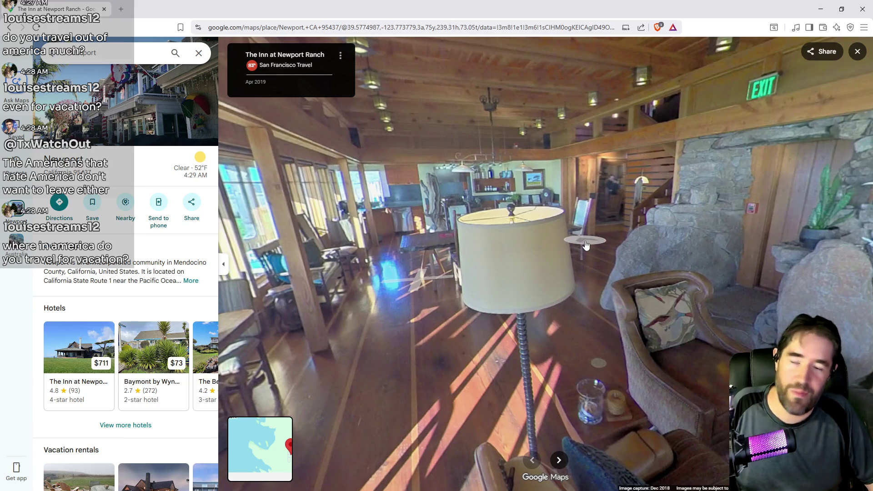
click(586, 245)
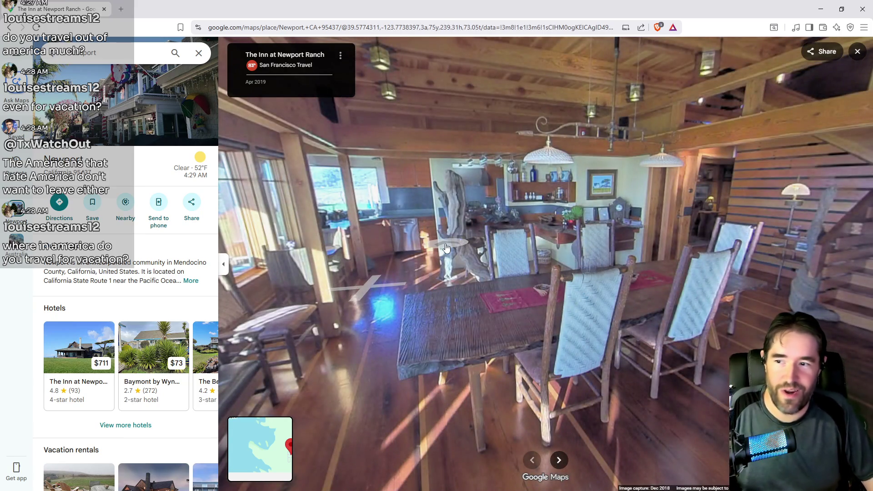
click(446, 248)
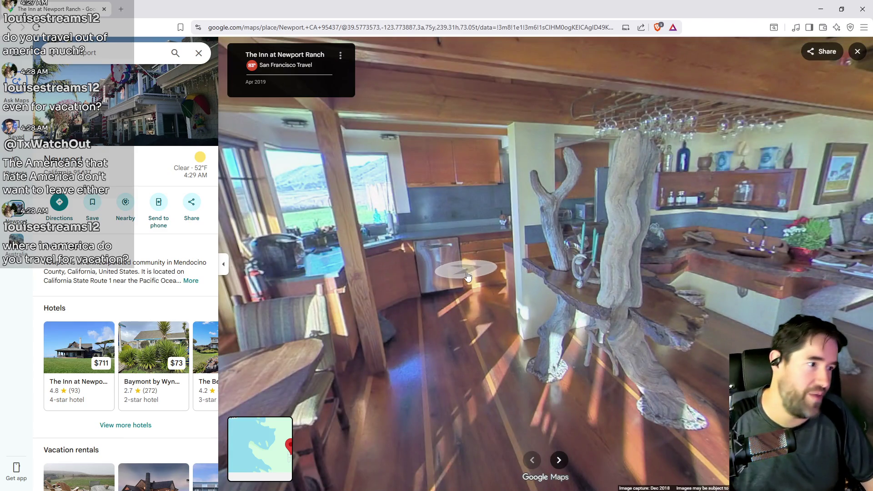
click(468, 286)
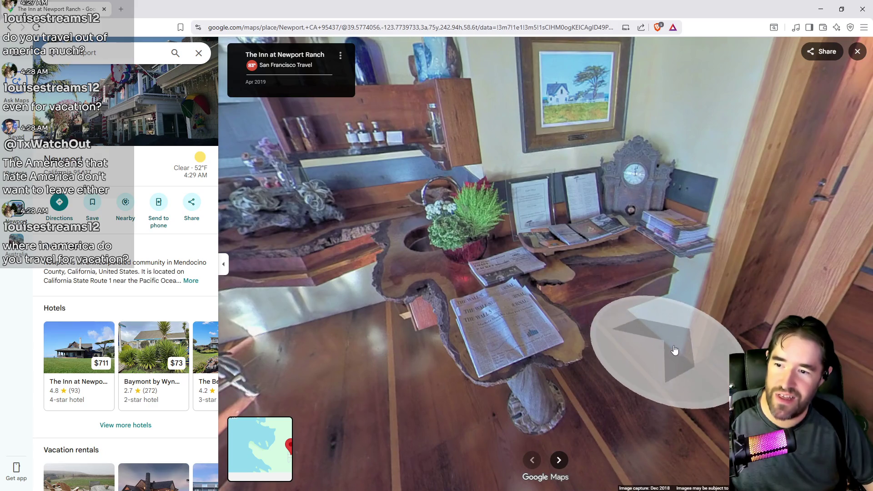
mouse_move(673, 351)
mouse_down()
mouse_move(643, 312)
mouse_move(528, 307)
mouse_move(500, 218)
mouse_move(593, 193)
mouse_up()
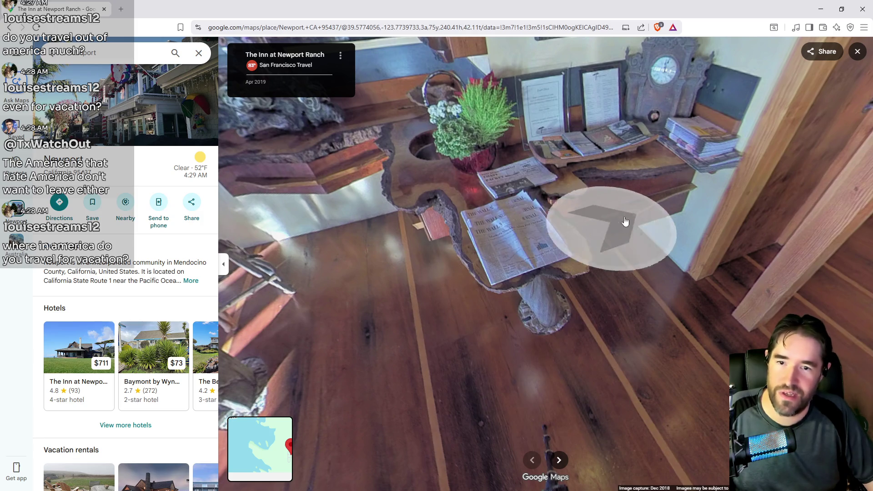
click(686, 347)
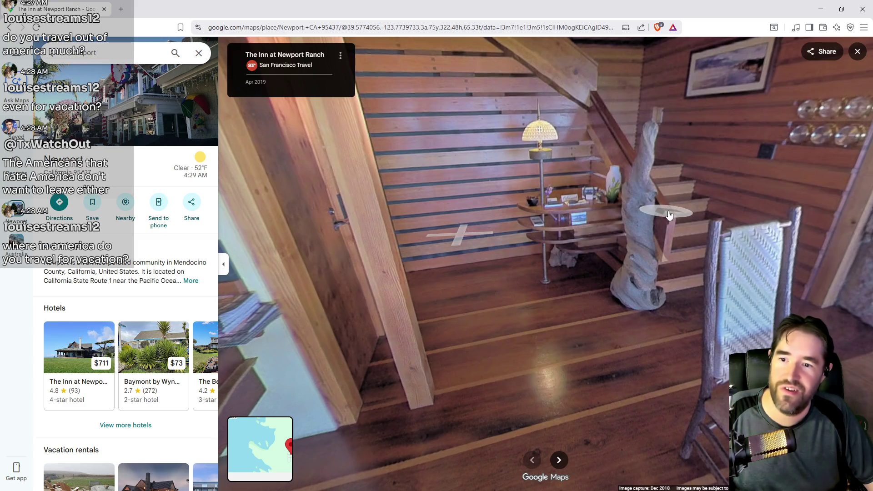
click(668, 215)
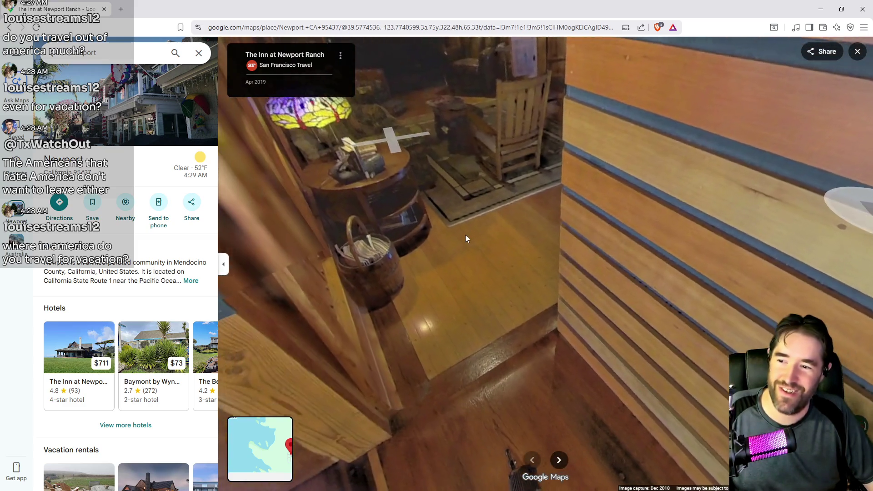
click(465, 234)
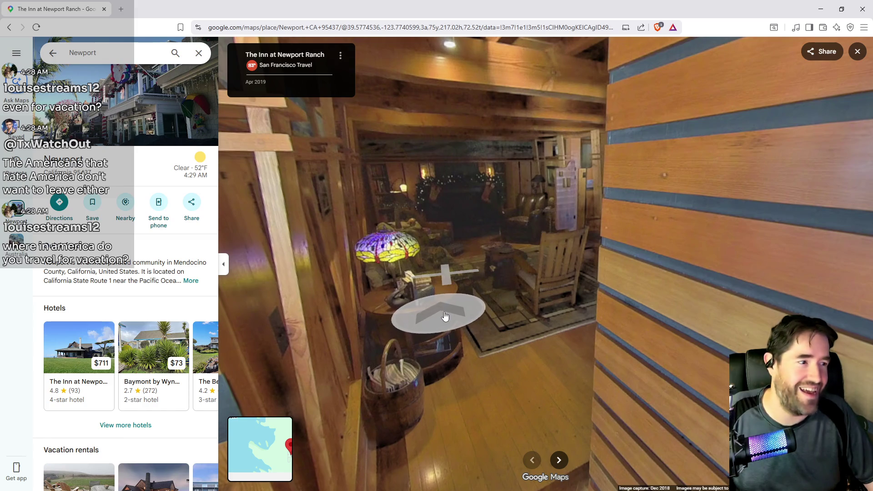
- Move through the lodge room to the leather chair and stockings by the fireplace
click(479, 302)
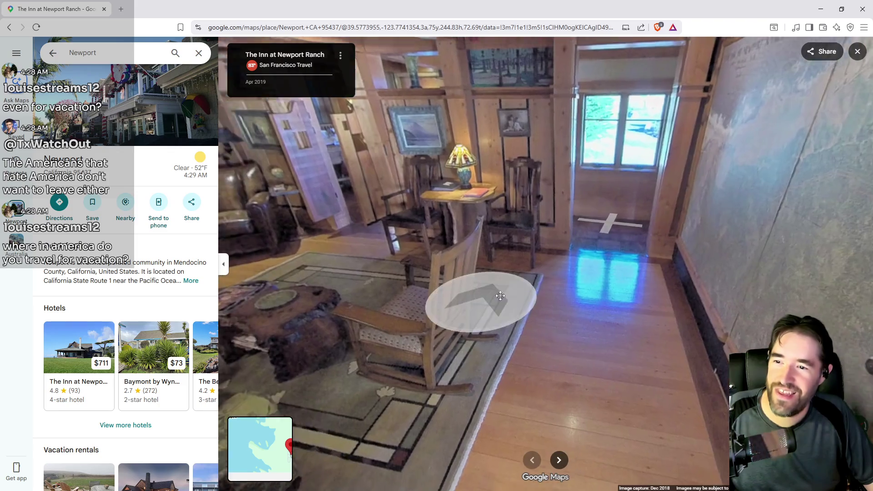
click(494, 298)
mouse_move(604, 413)
mouse_down()
mouse_move(291, 443)
mouse_move(351, 271)
mouse_up()
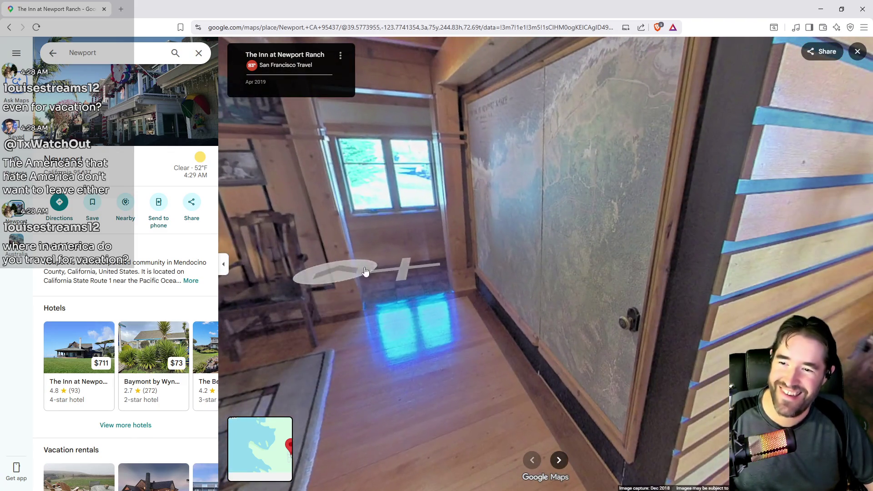
click(350, 271)
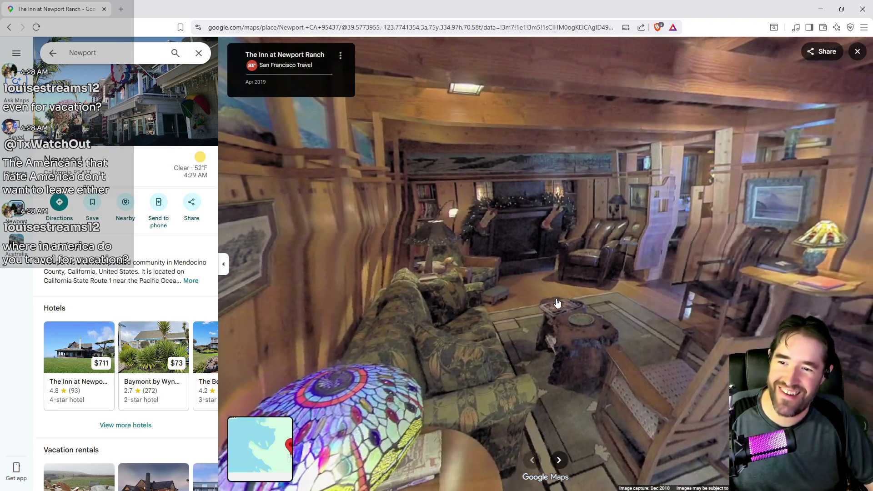
click(558, 302)
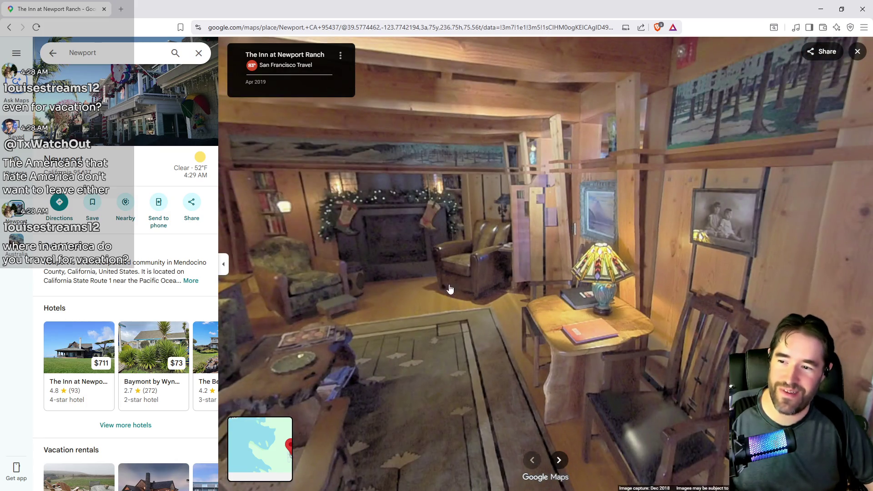
click(449, 289)
click(639, 318)
- Pass the stained-glass doorway and rock alcove out onto the inn's porch
drag(827, 227, 602, 226)
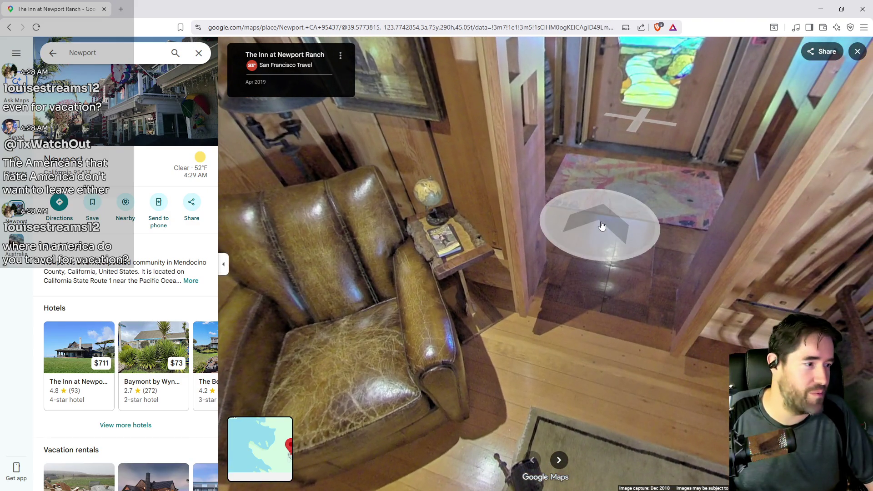
click(601, 226)
click(546, 229)
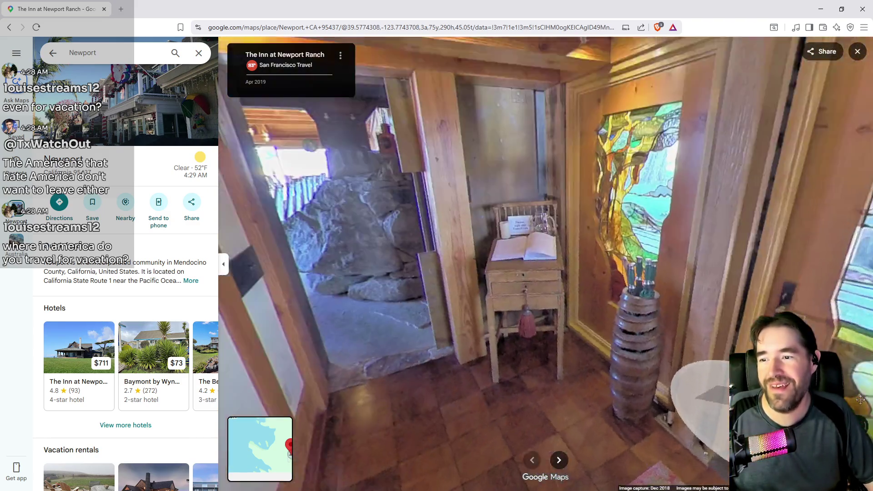
click(363, 324)
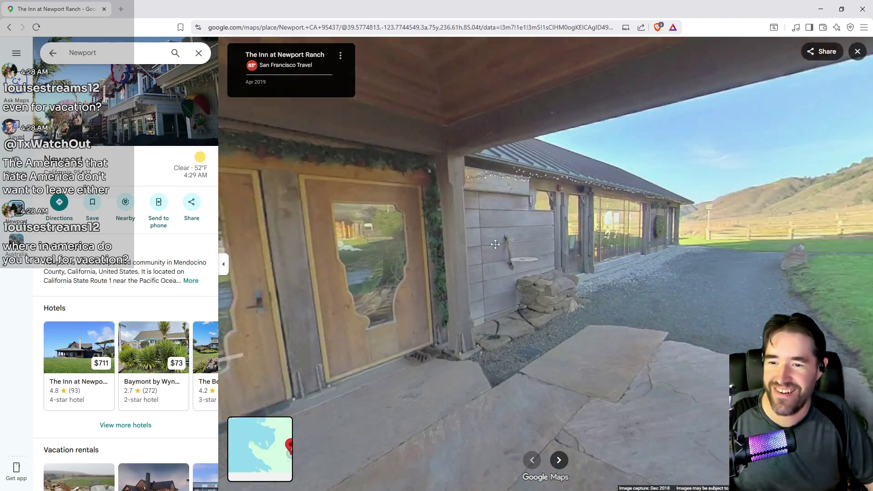
- Walk the gravel path past the slanted-roof building, rocks and raised garden beds
click(495, 244)
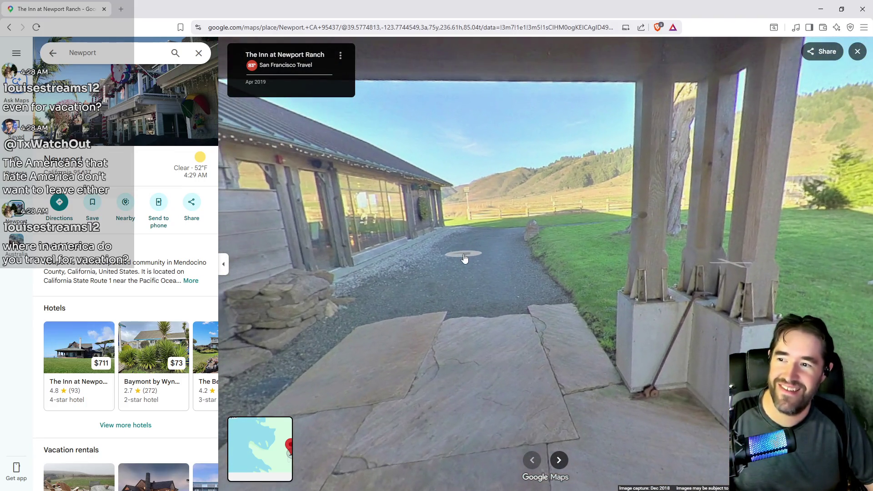
click(465, 259)
click(409, 252)
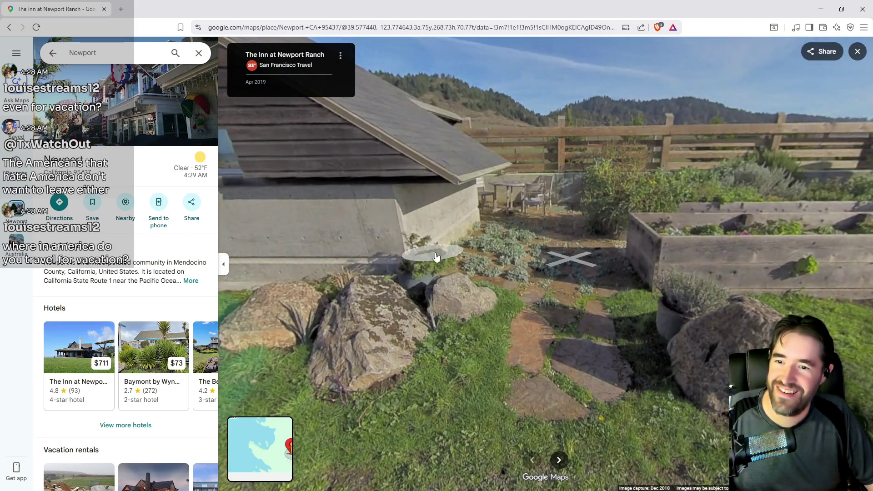
click(573, 258)
click(412, 211)
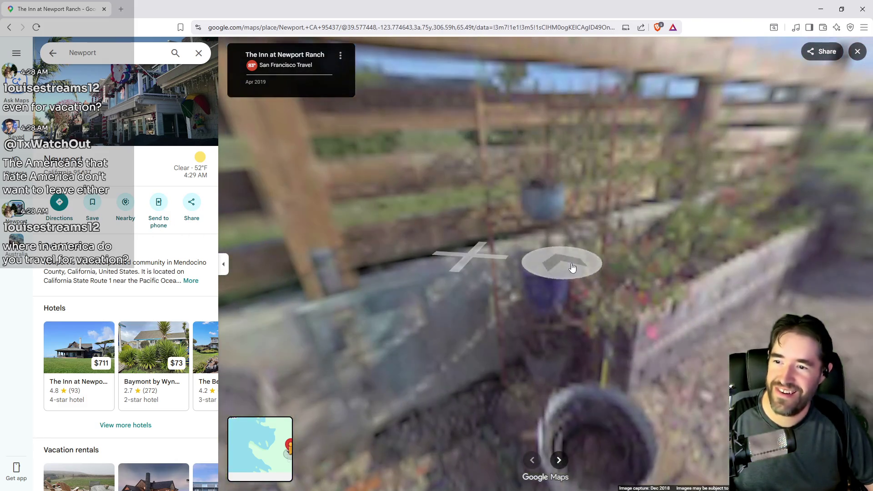
click(632, 273)
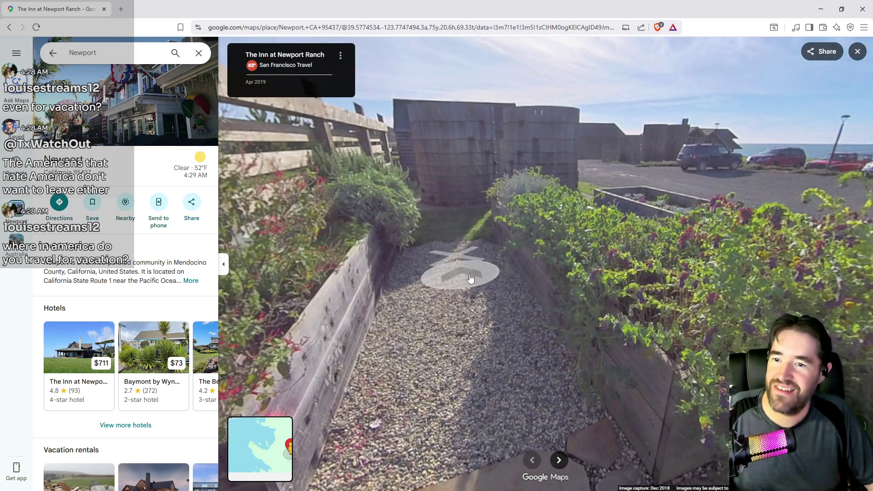
- Continue past the hose bucket and sprinkler onto the flagstones, look around, then exit Street View
click(469, 278)
click(672, 273)
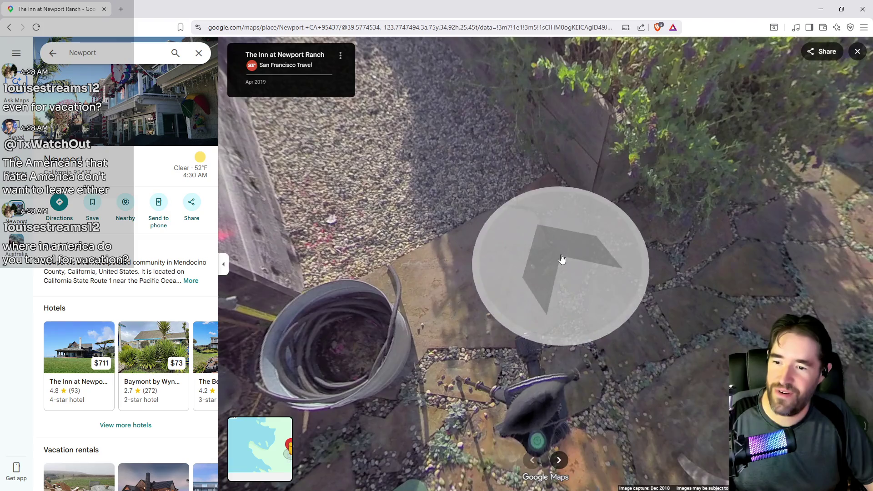
click(562, 259)
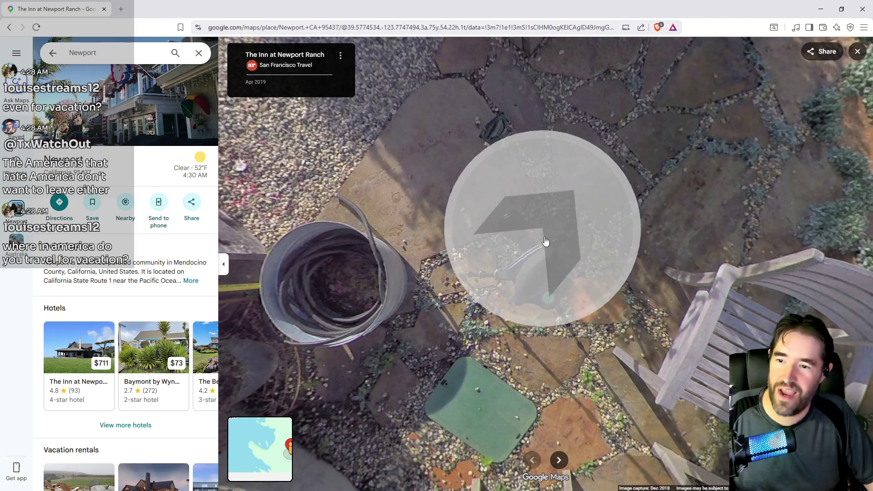
click(544, 240)
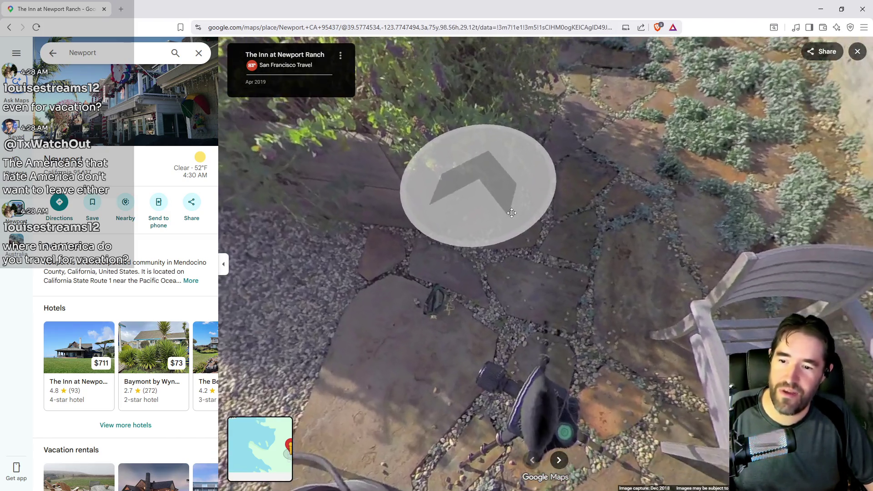
mouse_move(511, 213)
mouse_down()
mouse_move(334, 414)
mouse_move(425, 345)
mouse_move(426, 370)
mouse_move(571, 372)
mouse_move(346, 355)
mouse_move(568, 204)
mouse_move(798, 73)
mouse_move(467, 374)
mouse_up()
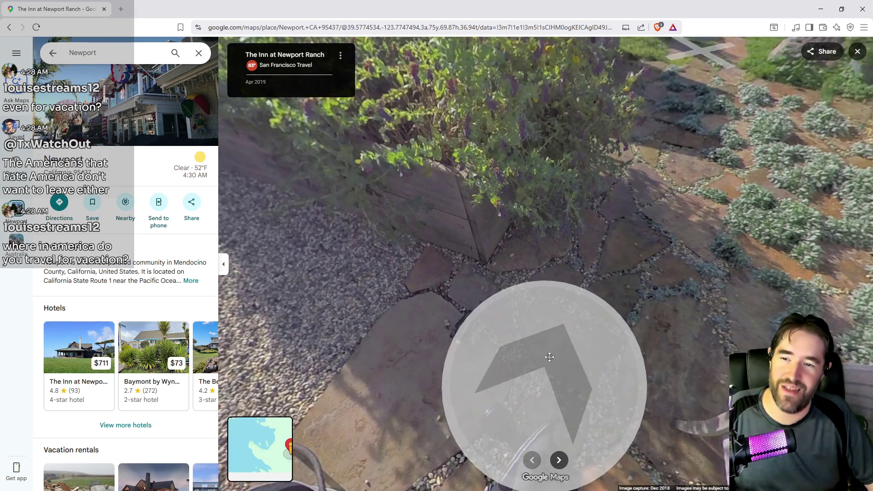
mouse_move(522, 386)
mouse_down()
mouse_move(546, 435)
mouse_move(530, 195)
mouse_move(516, 195)
mouse_move(523, 410)
mouse_up()
mouse_move(487, 113)
mouse_down()
mouse_move(462, 326)
mouse_move(568, 318)
mouse_move(803, 276)
mouse_move(229, 225)
mouse_move(475, 287)
mouse_up()
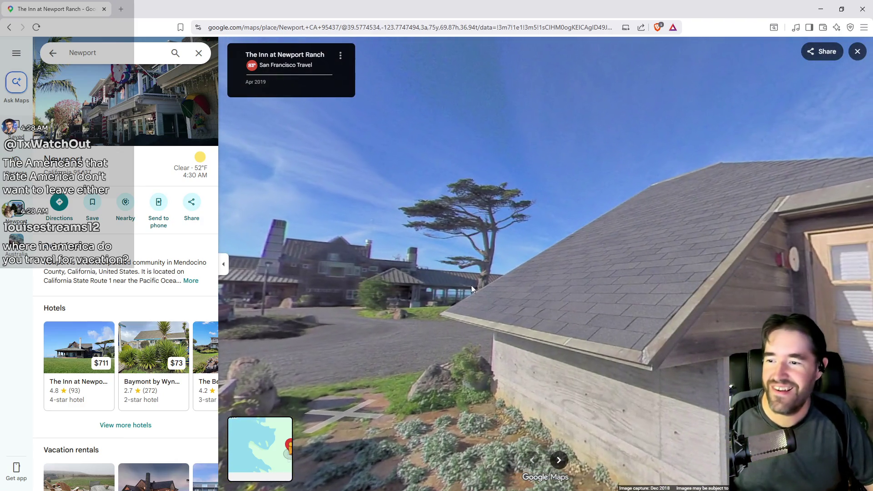
key(Escape)
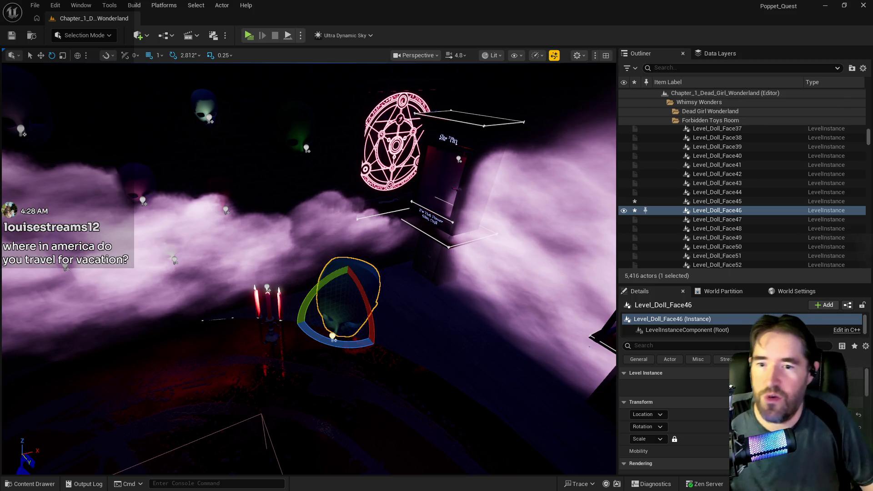
- Fly into the Forbidden Toys Room in scale mode and select the Level_Doll_Face54 head
click(309, 268)
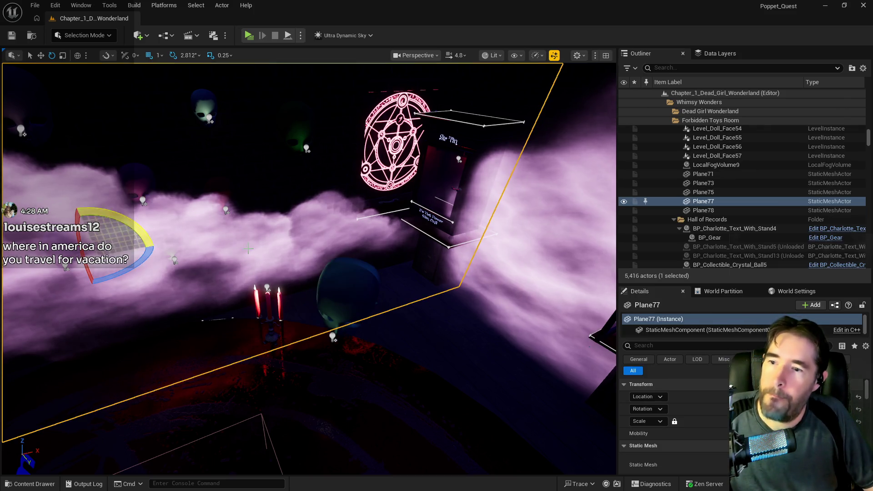
drag(228, 238, 268, 253)
key(r)
drag(176, 224, 175, 224)
drag(263, 272, 262, 272)
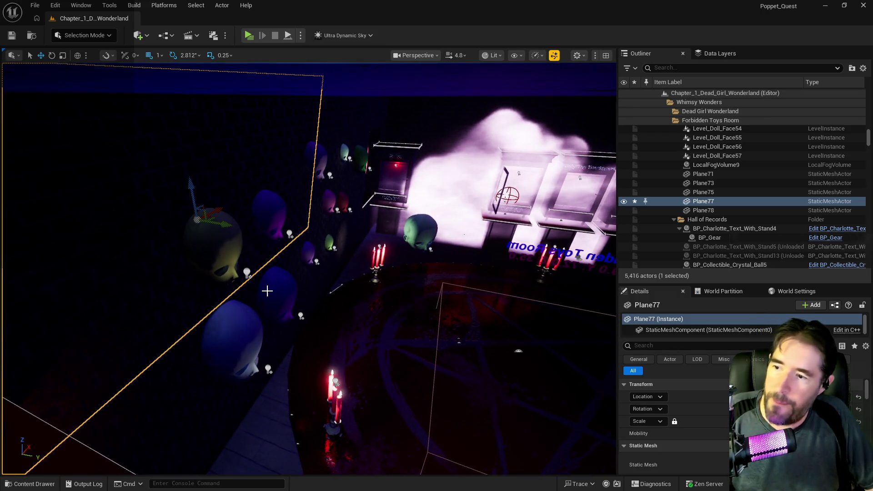
click(267, 290)
drag(287, 302, 287, 303)
mouse_move(386, 316)
mouse_down()
mouse_move(416, 318)
mouse_move(354, 294)
mouse_up()
click(416, 317)
- Search the Outliner for 'nav mesh' and delete the NavMeshBoundsVolume
click(680, 67)
text(nav mesh)
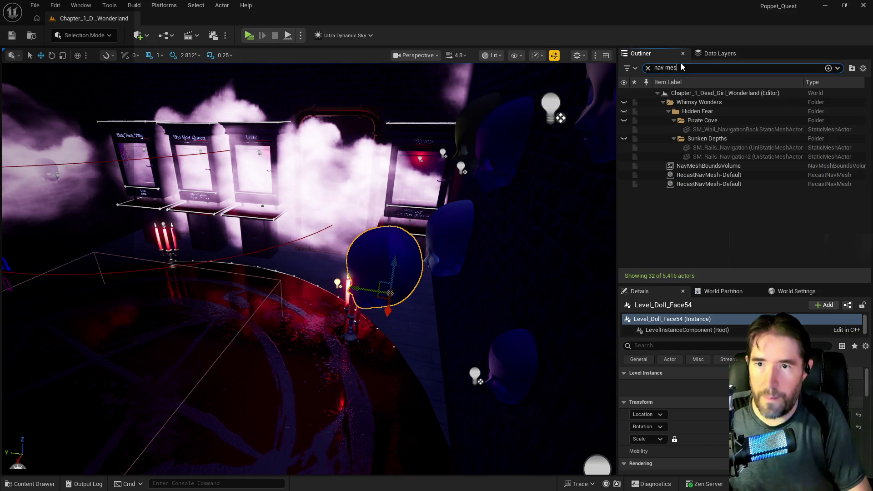
click(692, 166)
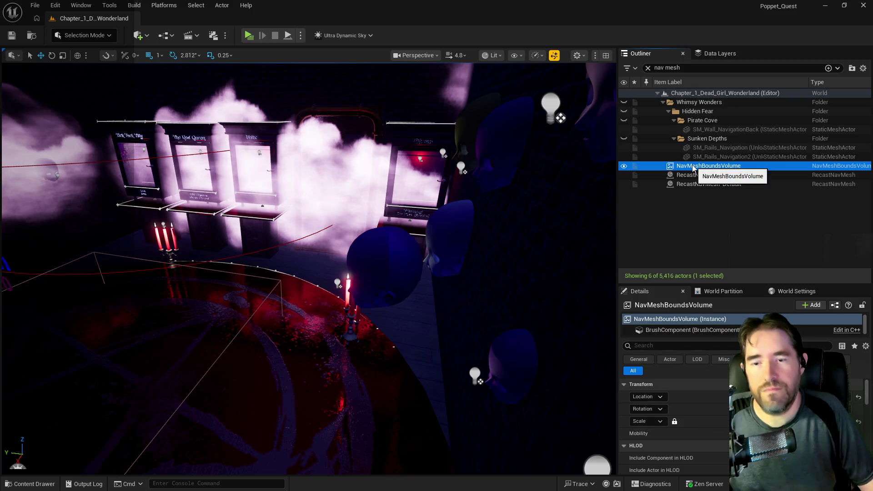
key(Delete)
mouse_move(319, 272)
mouse_down()
mouse_move(500, 272)
mouse_move(477, 282)
mouse_move(454, 272)
mouse_move(300, 268)
mouse_move(345, 268)
mouse_move(309, 269)
mouse_up()
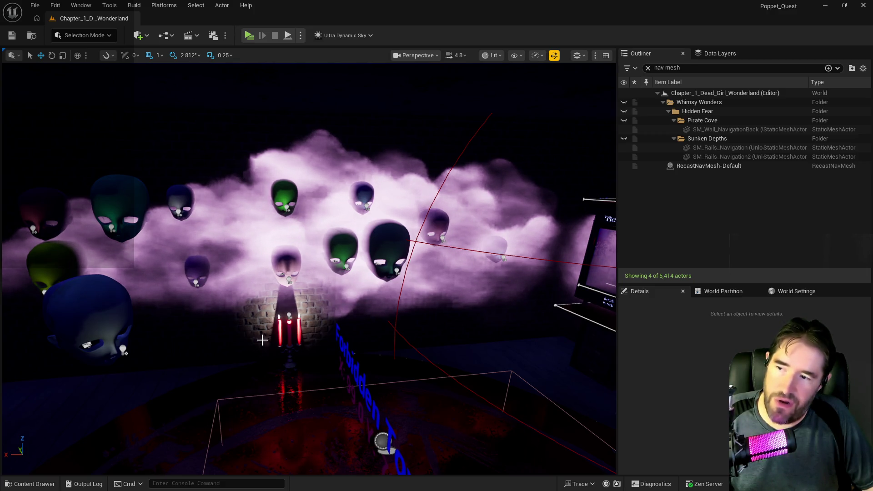
- Move Level_Doll_Face54 up and right, then fine-tune its height and position
drag(311, 335, 301, 289)
drag(312, 255, 296, 173)
click(283, 266)
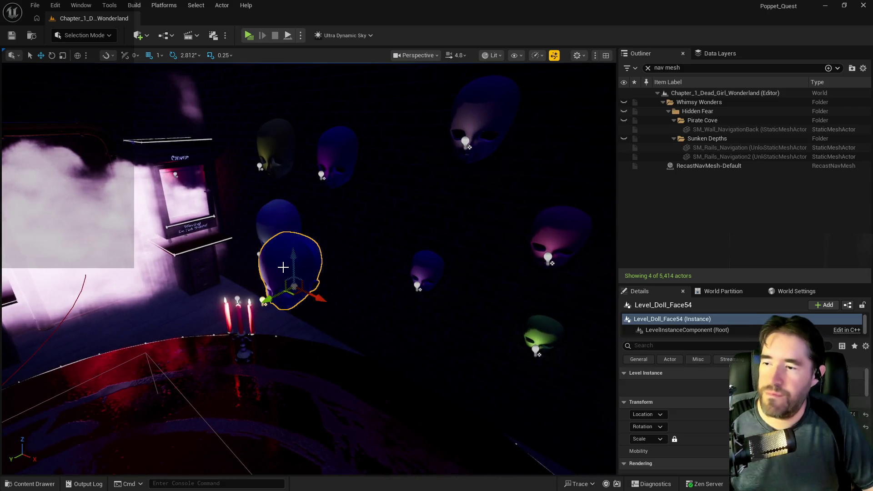
mouse_move(271, 297)
mouse_down()
mouse_move(330, 268)
mouse_move(322, 270)
mouse_move(350, 285)
mouse_up()
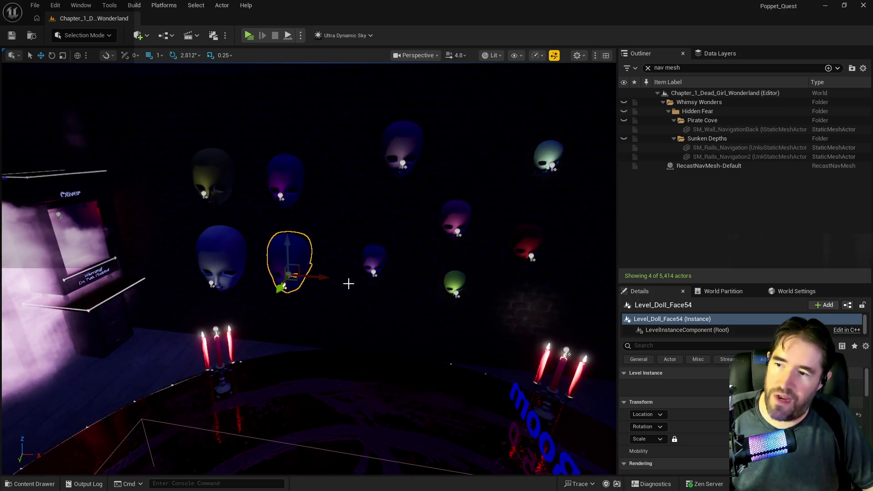
drag(289, 247, 291, 234)
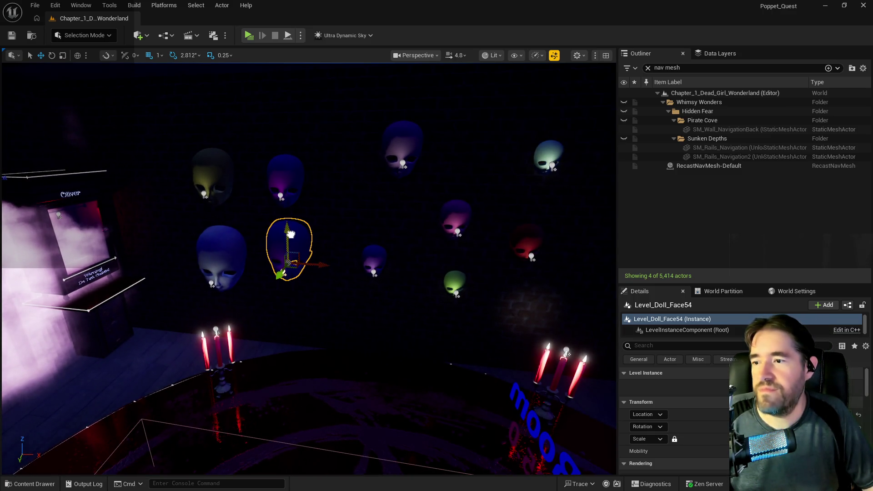
drag(313, 265, 307, 265)
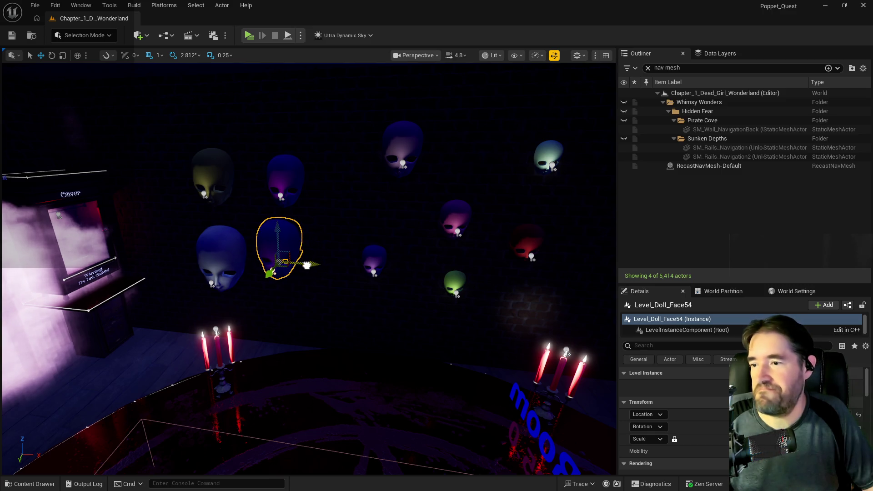
- Slide the purple Level_Doll_Face52, green, magenta and top purple heads right along the wall
click(367, 270)
click(373, 257)
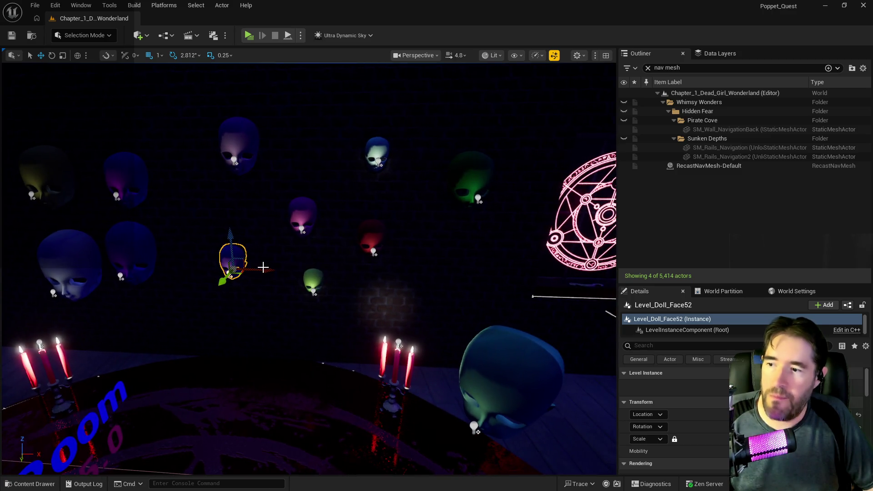
drag(263, 270, 459, 278)
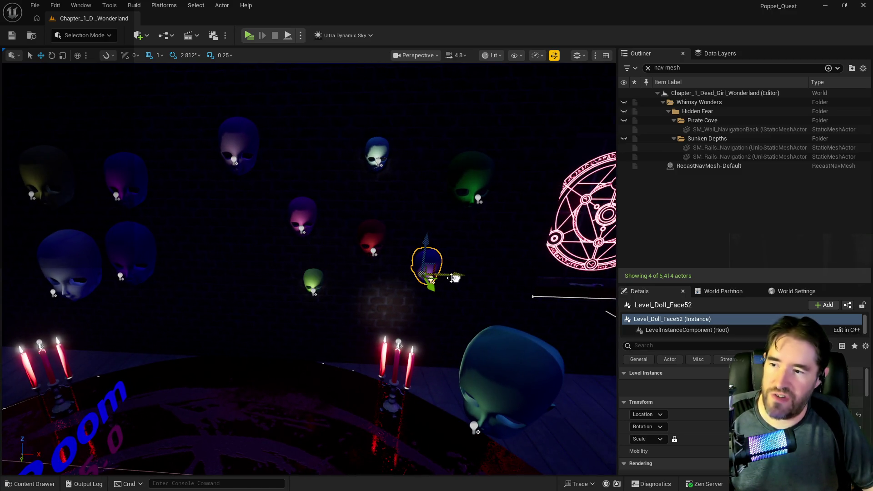
click(312, 279)
drag(339, 287, 390, 274)
click(302, 214)
drag(333, 229, 456, 228)
click(250, 157)
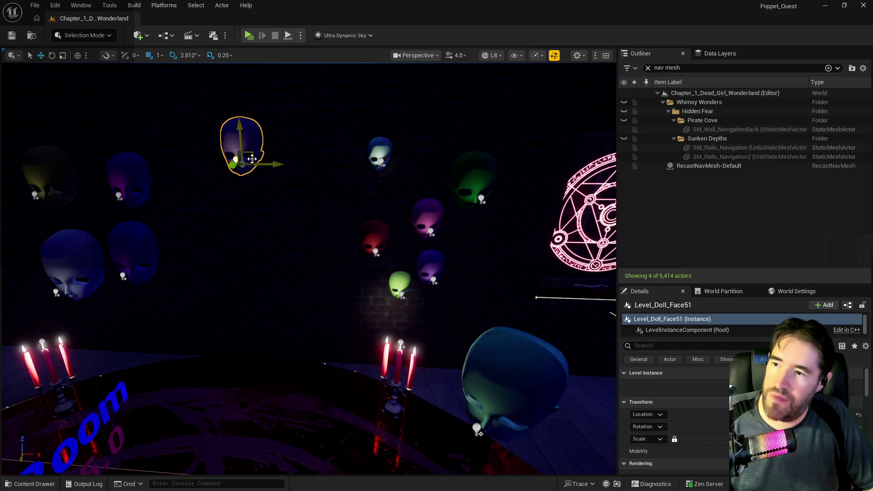
mouse_move(273, 164)
mouse_down()
mouse_move(266, 162)
mouse_move(448, 187)
mouse_up()
- Discard a stray copied head, check the yellow and blue heads, and delete the dark blue head
mouse_move(429, 159)
mouse_down()
mouse_move(350, 144)
mouse_move(264, 247)
mouse_up()
key(Delete)
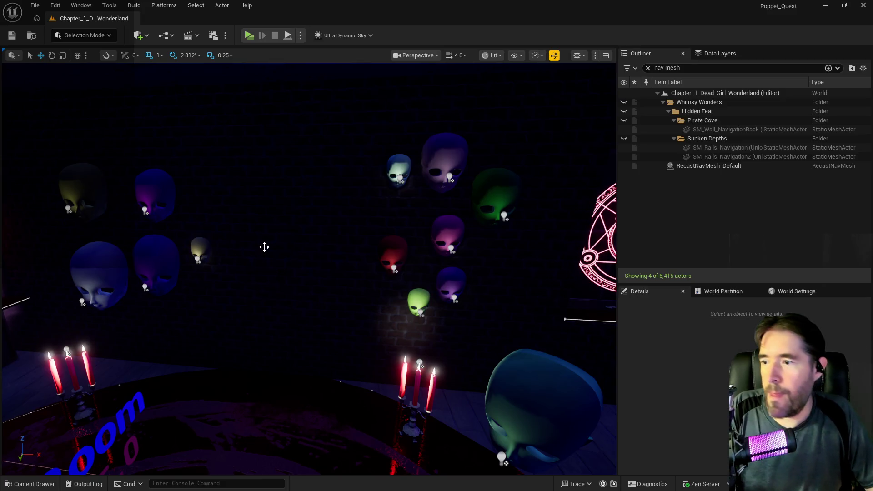
click(199, 251)
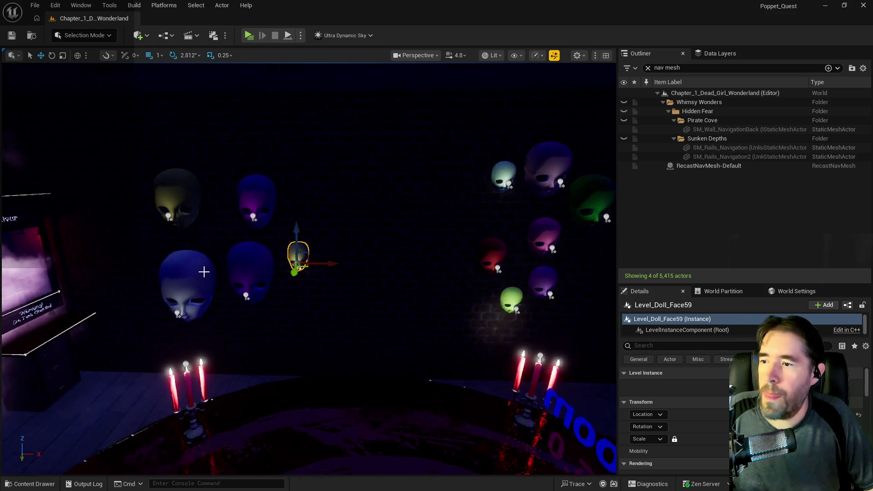
click(252, 257)
drag(263, 245, 263, 245)
drag(234, 206, 233, 206)
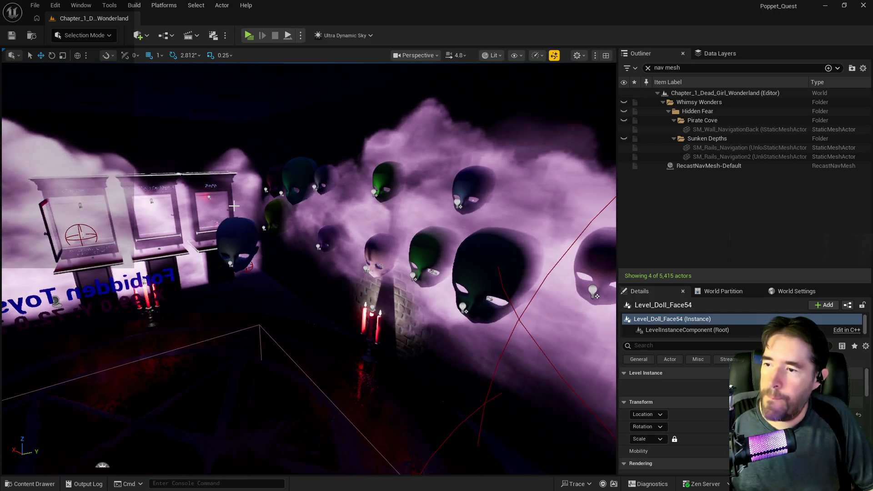
click(227, 228)
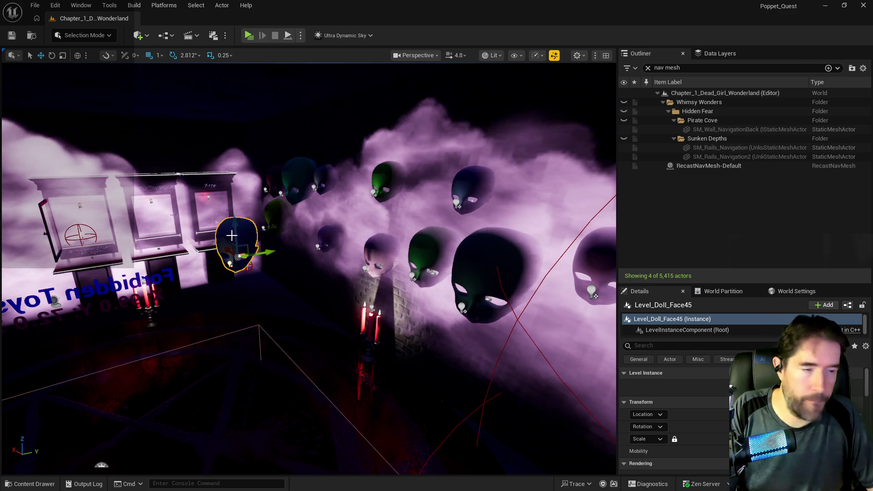
key(Delete)
- Delete the large blue doll head and place a copy of the purple head
drag(275, 275, 274, 275)
drag(393, 275, 405, 274)
click(393, 275)
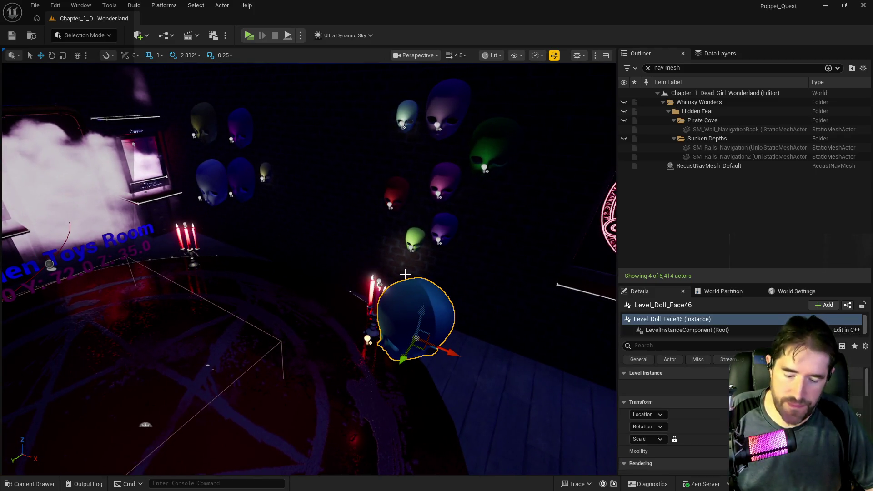
key(Delete)
click(450, 229)
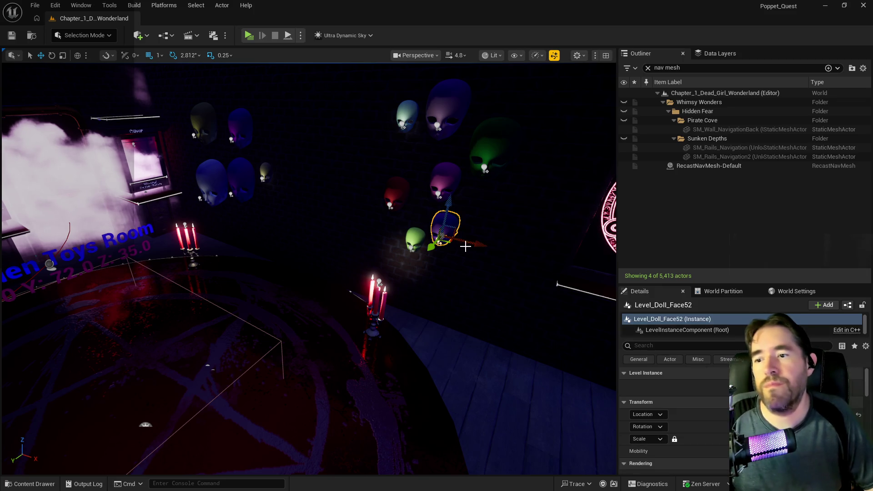
mouse_move(473, 245)
mouse_down()
mouse_move(542, 255)
mouse_move(509, 227)
mouse_move(311, 262)
mouse_up()
- Raise the small yellow head, nudge the purple head left, and raise and shift the yellowish head left
click(316, 229)
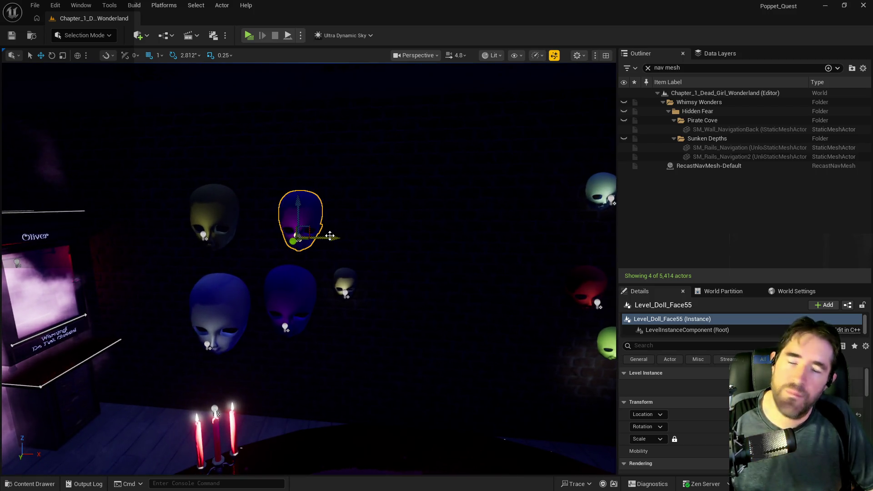
click(333, 236)
drag(336, 212, 336, 158)
click(300, 220)
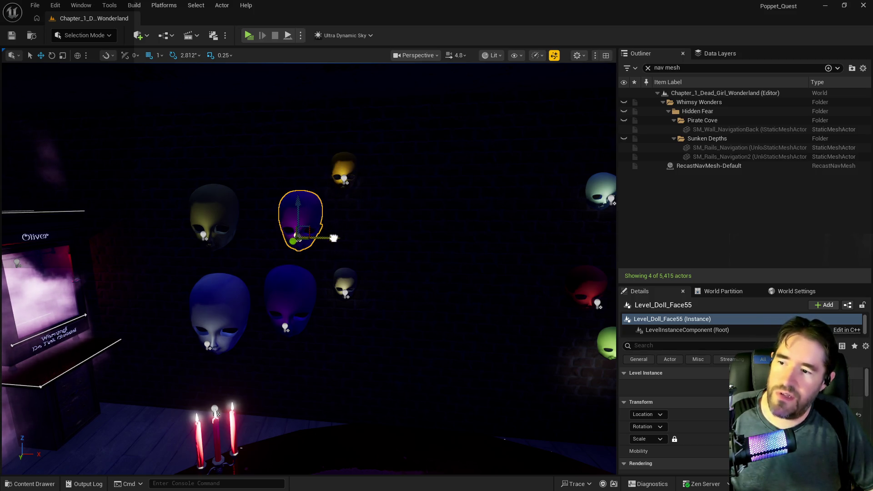
drag(333, 237, 320, 238)
click(223, 209)
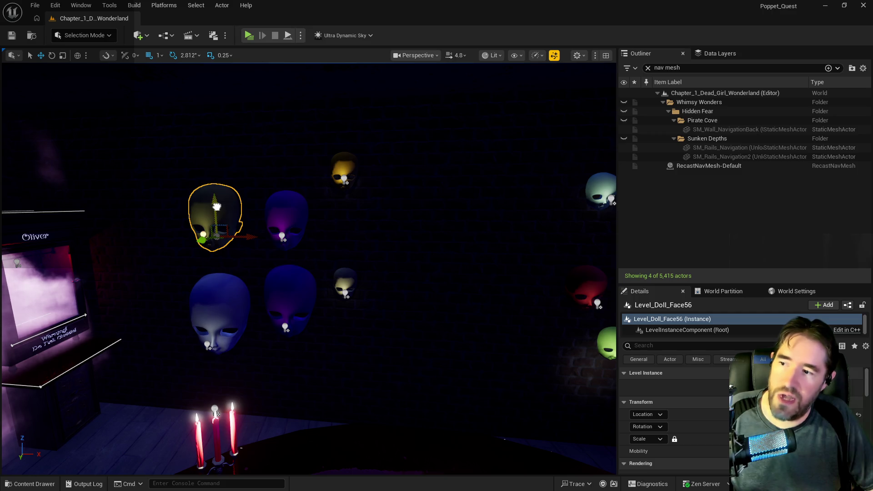
drag(216, 207, 220, 196)
drag(250, 227, 232, 226)
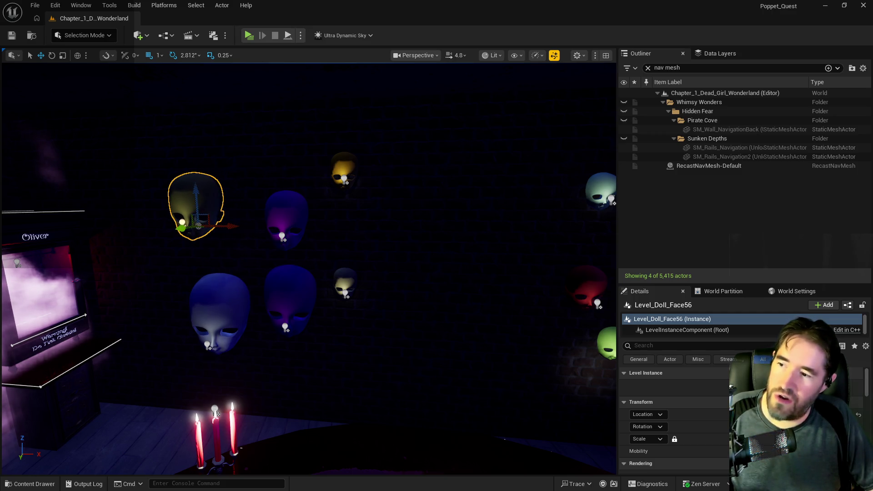
- Delete the lower blue head, move the pale head into the group, and delete the pink head
click(236, 314)
drag(254, 330, 241, 331)
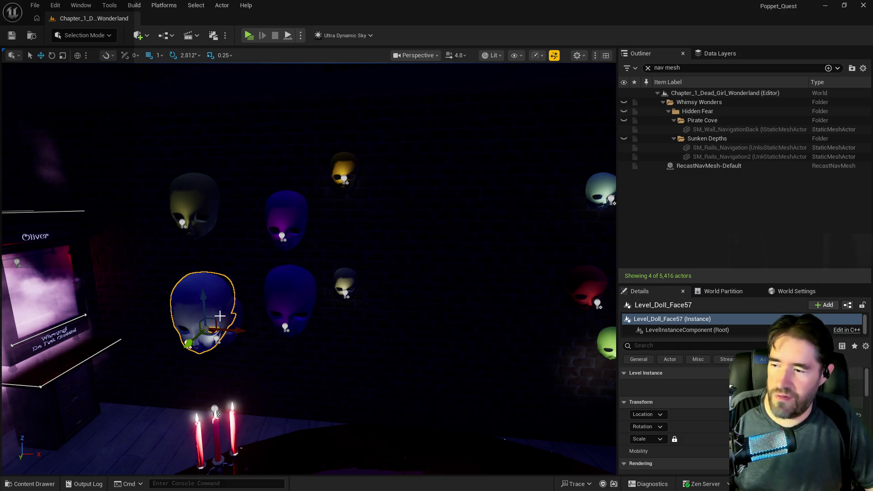
key(Delete)
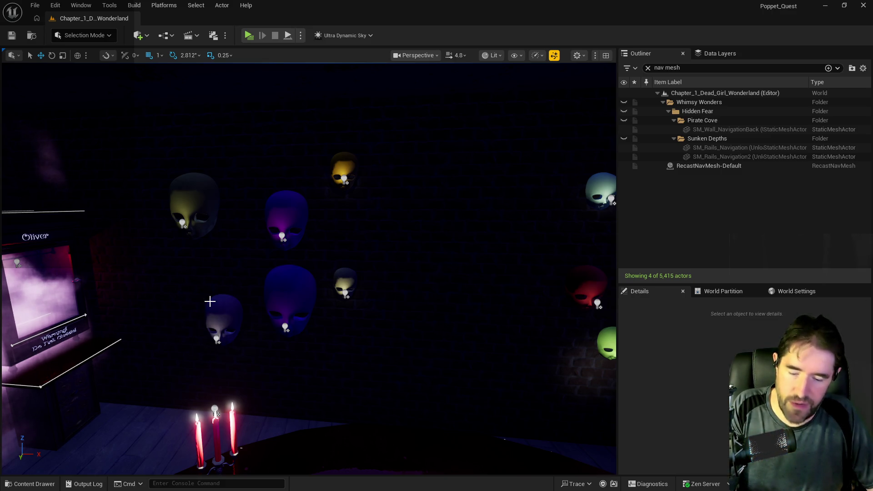
click(217, 303)
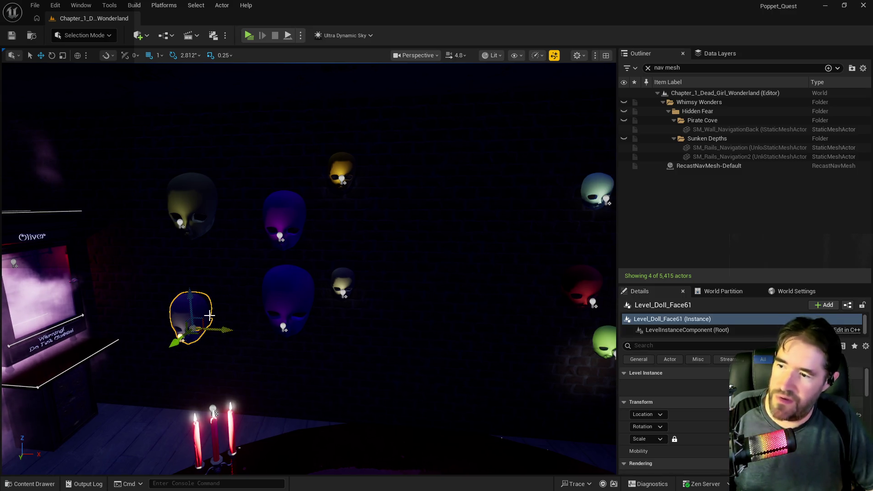
drag(190, 301, 188, 303)
key(ctrl+z)
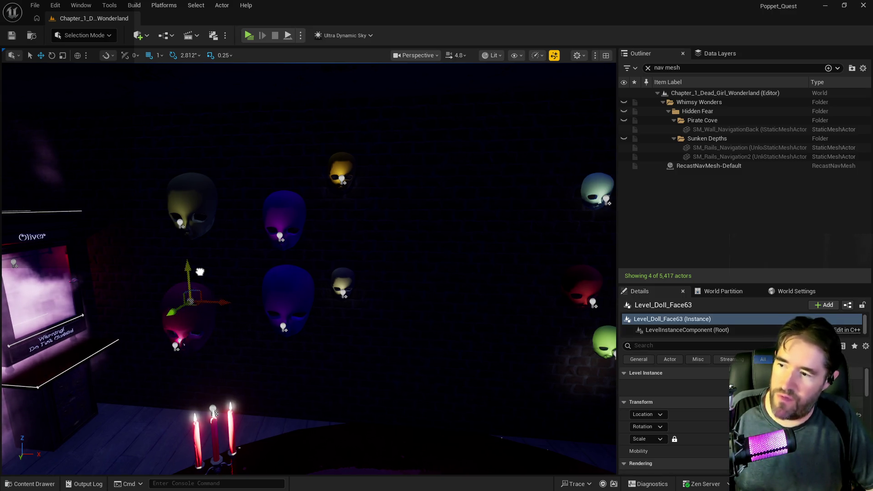
mouse_move(211, 263)
mouse_down()
mouse_move(221, 284)
mouse_move(270, 294)
mouse_up()
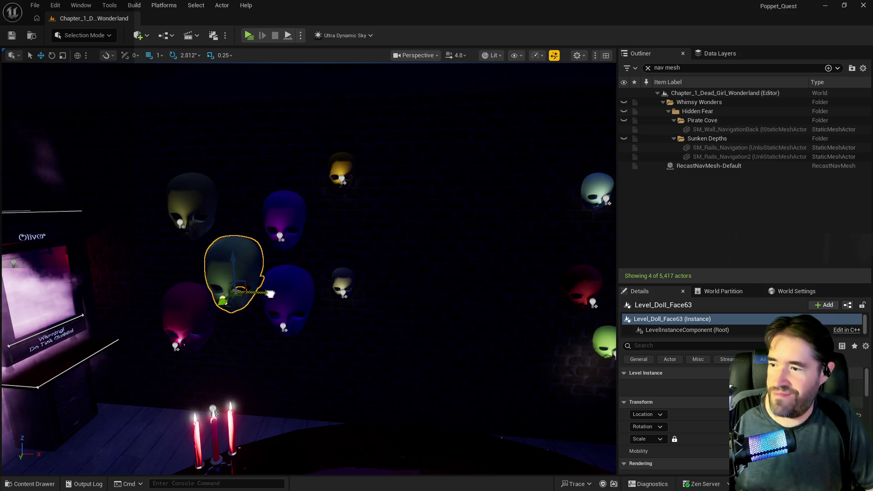
click(195, 305)
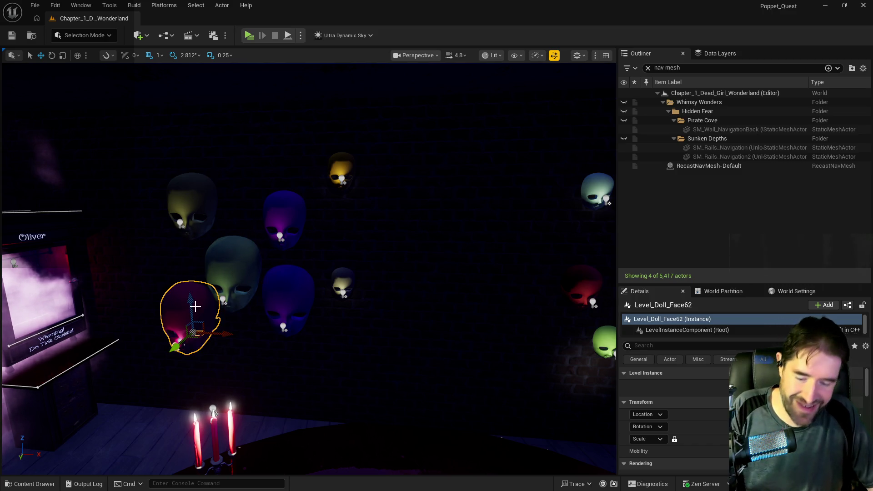
key(Delete)
drag(259, 306, 471, 380)
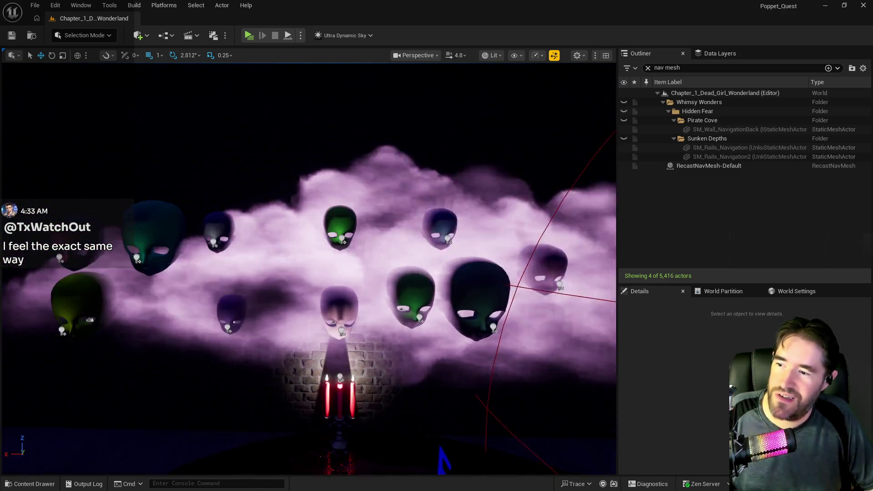
- Select Plane77 beside the mask wall and slide it to the right
drag(228, 315, 229, 315)
click(398, 363)
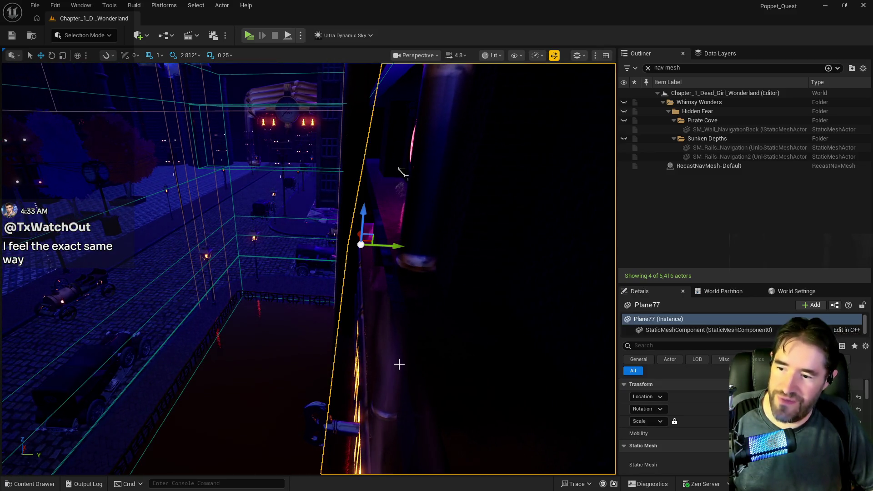
mouse_move(401, 172)
mouse_down()
mouse_move(341, 168)
mouse_move(196, 299)
mouse_up()
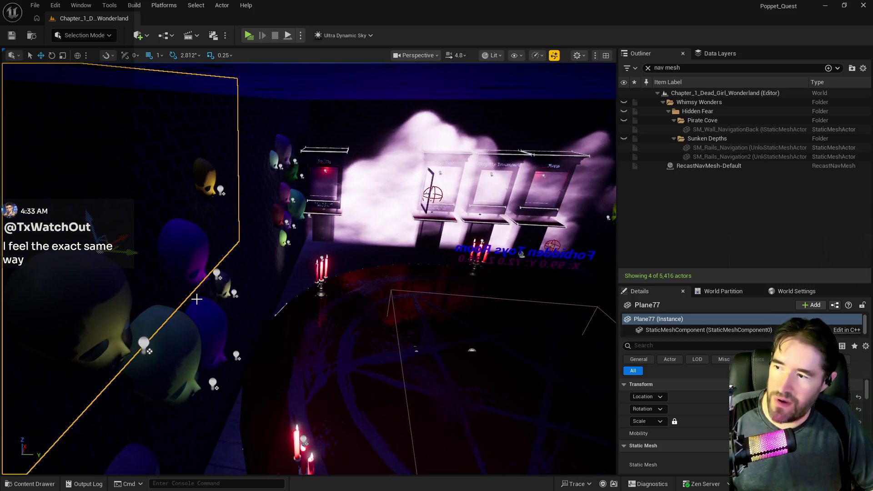
mouse_move(131, 251)
mouse_down()
mouse_move(284, 293)
mouse_move(255, 294)
mouse_move(303, 233)
mouse_move(346, 220)
mouse_move(277, 204)
mouse_up()
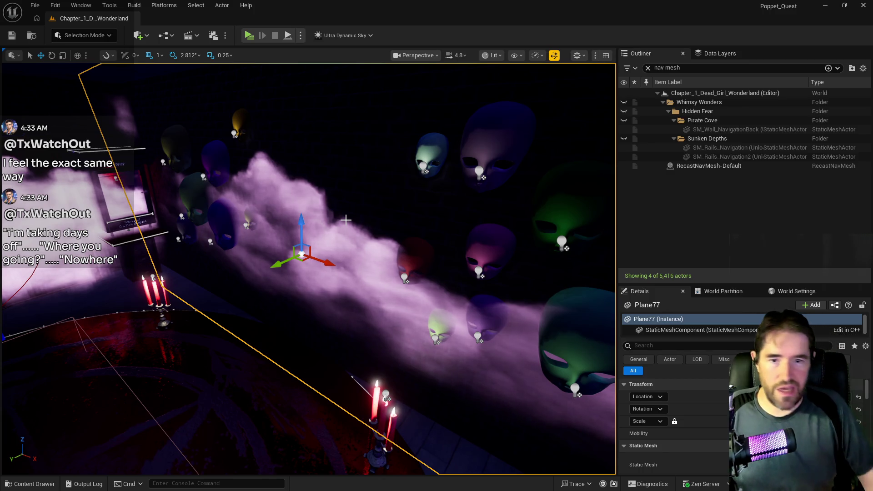
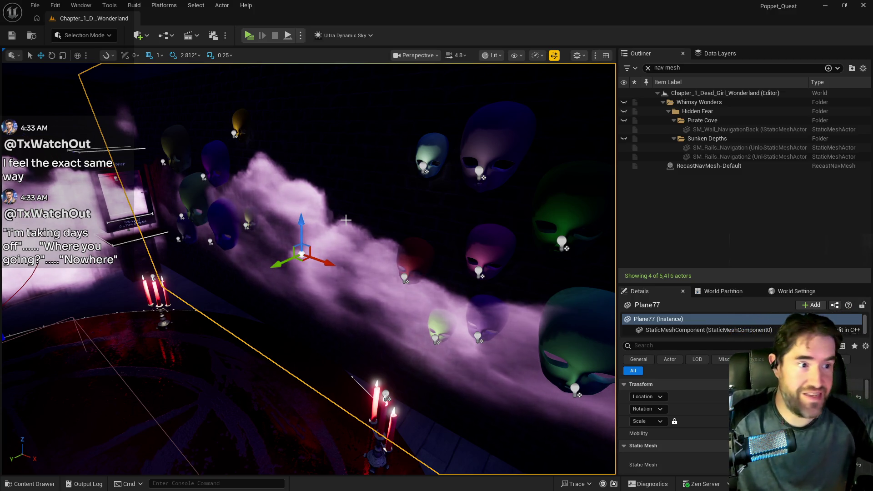
- Fly around the fog-filled room and drag Plane71 further to the right
mouse_move(308, 269)
mouse_down()
mouse_move(318, 261)
mouse_move(309, 268)
mouse_move(334, 176)
mouse_move(320, 182)
mouse_up()
key(e)
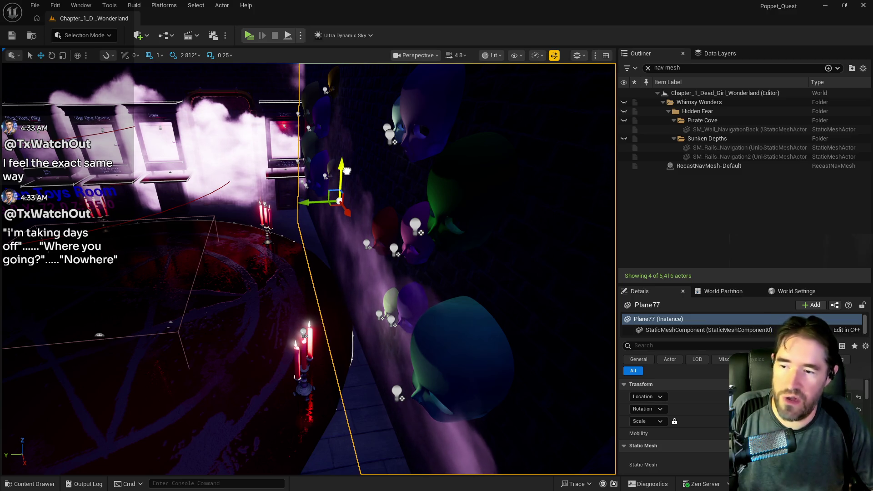
mouse_move(326, 246)
mouse_down()
mouse_move(263, 245)
mouse_move(390, 157)
mouse_move(377, 157)
mouse_move(357, 132)
mouse_move(415, 129)
mouse_up()
click(390, 156)
click(377, 157)
mouse_move(415, 191)
mouse_down()
mouse_move(386, 195)
mouse_move(375, 169)
mouse_move(361, 224)
mouse_up()
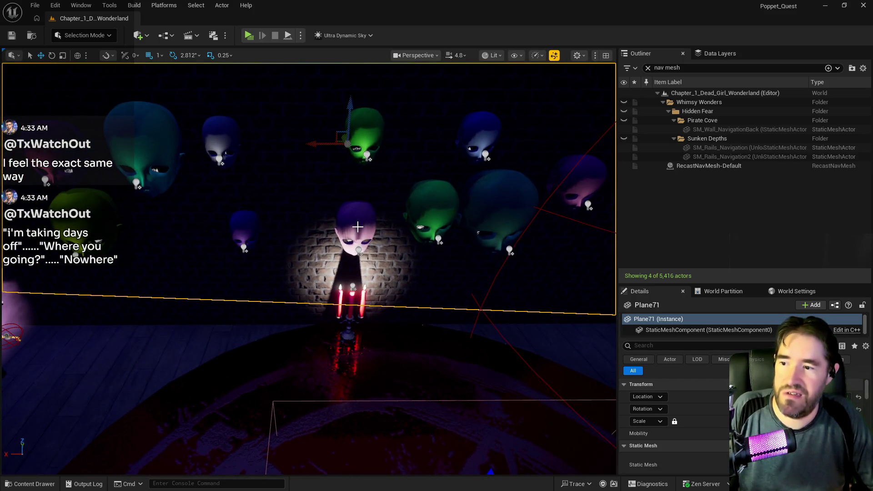
click(356, 227)
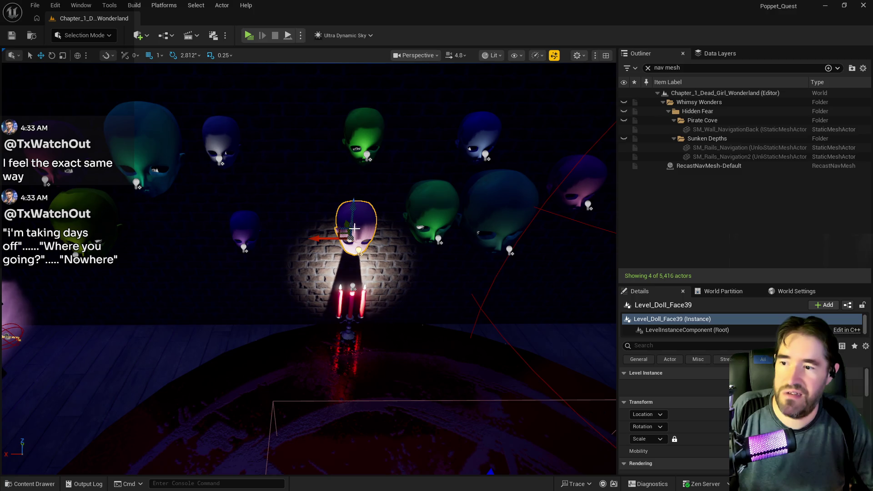
- Move the Face39 head left and slide the Face35, Face38 and Face36 heads right
drag(228, 235, 181, 234)
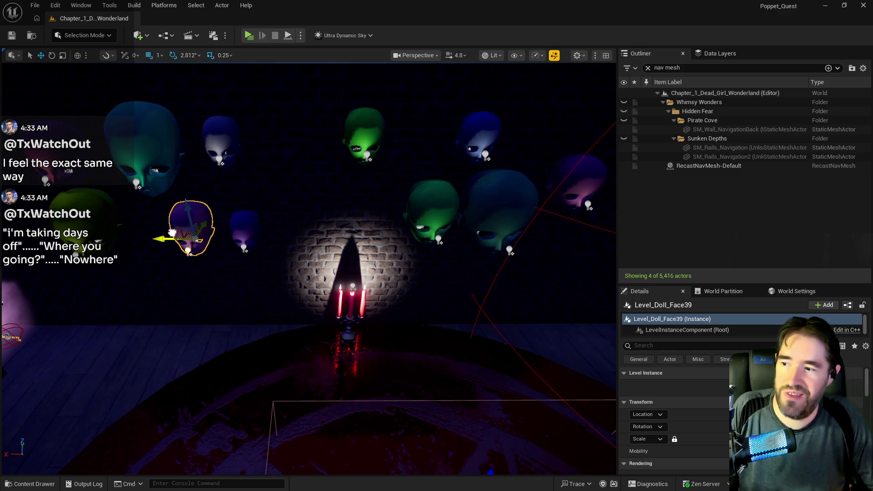
drag(179, 239, 179, 239)
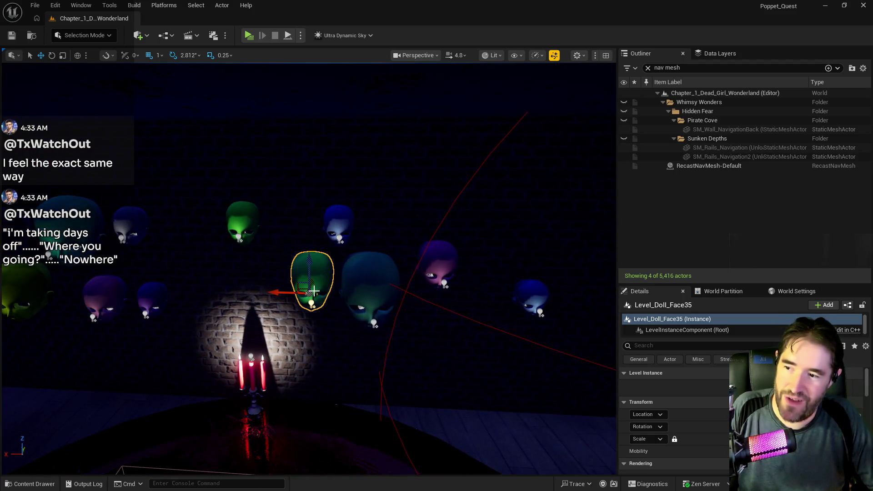
drag(273, 293, 545, 306)
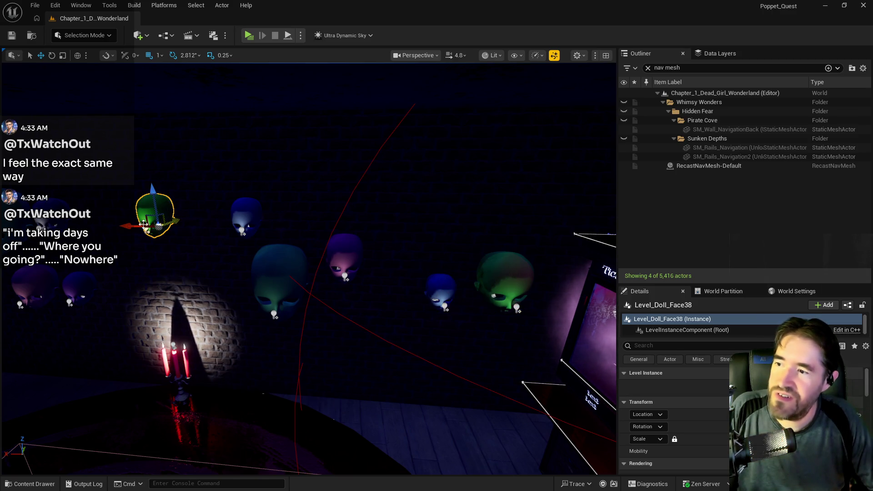
mouse_move(127, 224)
mouse_down()
mouse_move(350, 239)
mouse_move(364, 254)
mouse_up()
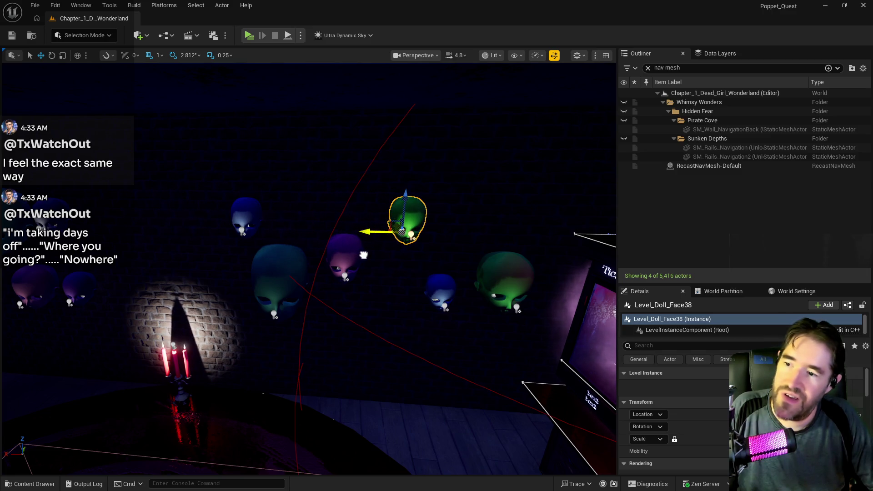
drag(260, 296, 362, 319)
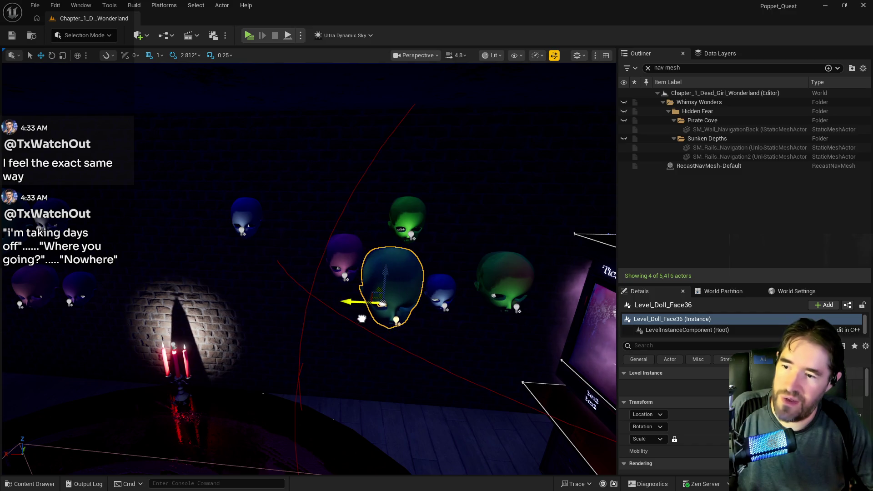
- Slide the Level_Doll_Face37 head to the right so it no longer overlaps
click(346, 253)
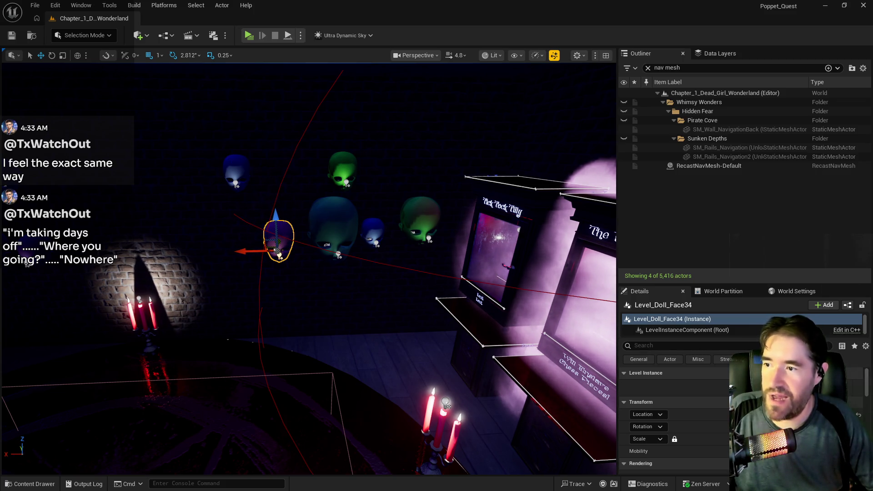
click(242, 165)
mouse_move(210, 184)
mouse_down()
mouse_move(254, 190)
mouse_move(360, 265)
mouse_up()
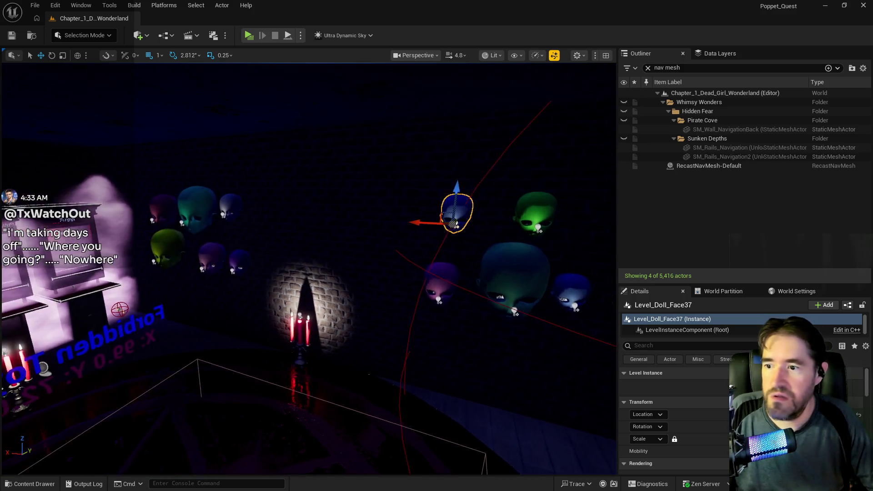
click(372, 264)
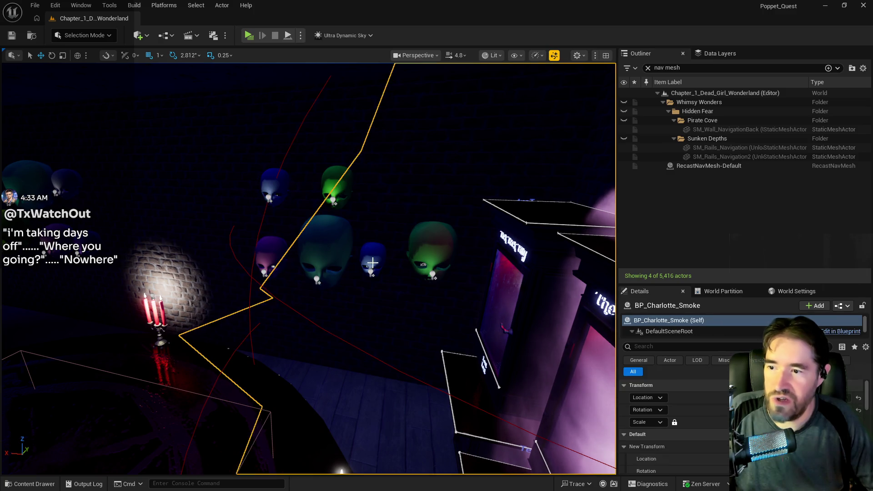
- Save the level with Ctrl+S
drag(367, 258, 367, 258)
key(ctrl+s)
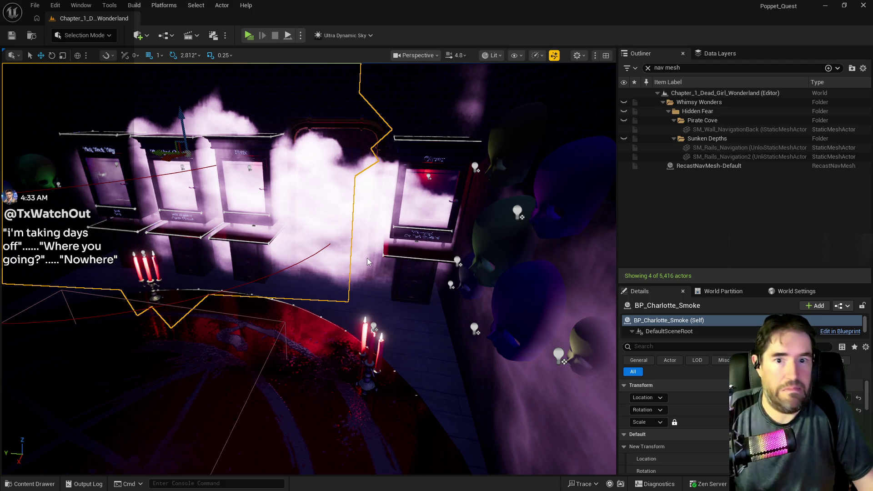
drag(189, 242, 189, 242)
drag(104, 236, 104, 236)
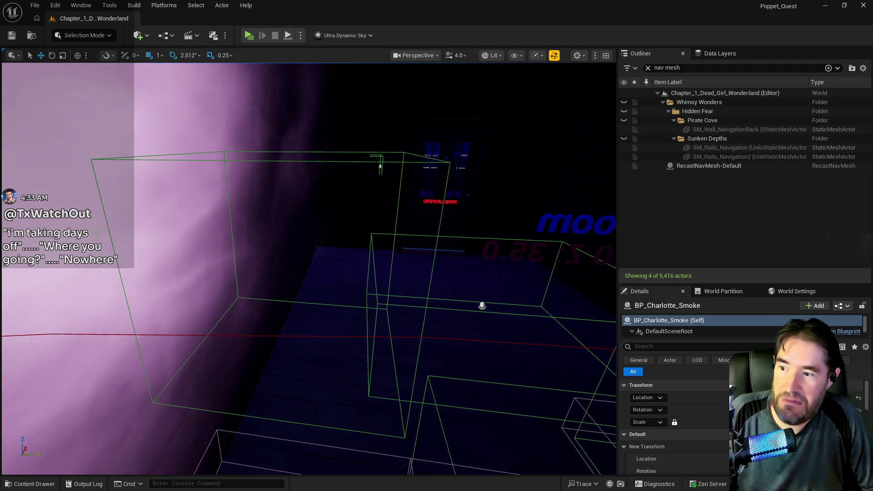
- Shift Plane71 left along its Y axis, then start a playtest of the level
click(104, 235)
drag(262, 196, 261, 196)
mouse_move(332, 206)
mouse_down()
mouse_move(259, 208)
mouse_move(360, 159)
mouse_up()
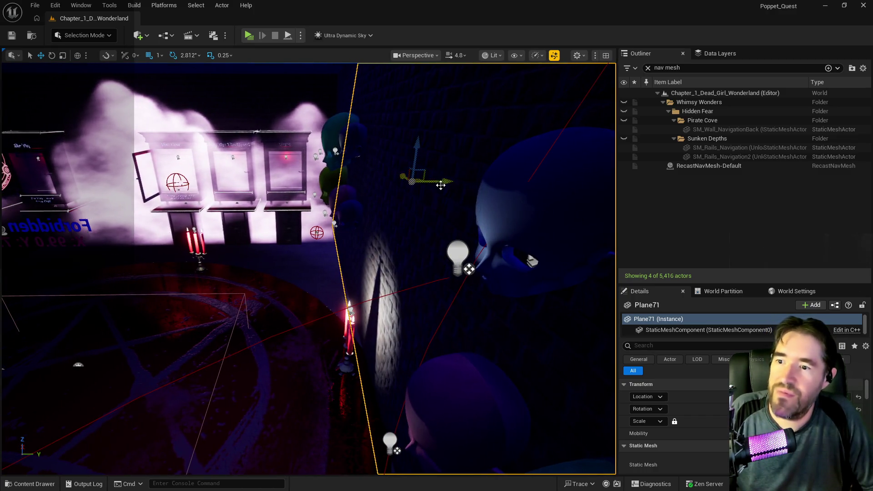
mouse_move(441, 183)
mouse_down()
mouse_move(368, 192)
mouse_move(352, 181)
mouse_up()
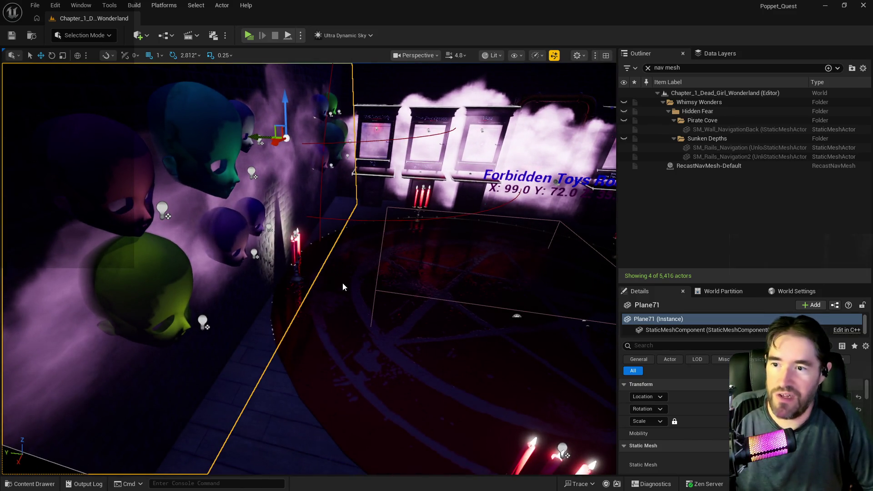
mouse_move(342, 284)
mouse_down()
mouse_move(321, 277)
mouse_move(319, 286)
mouse_up()
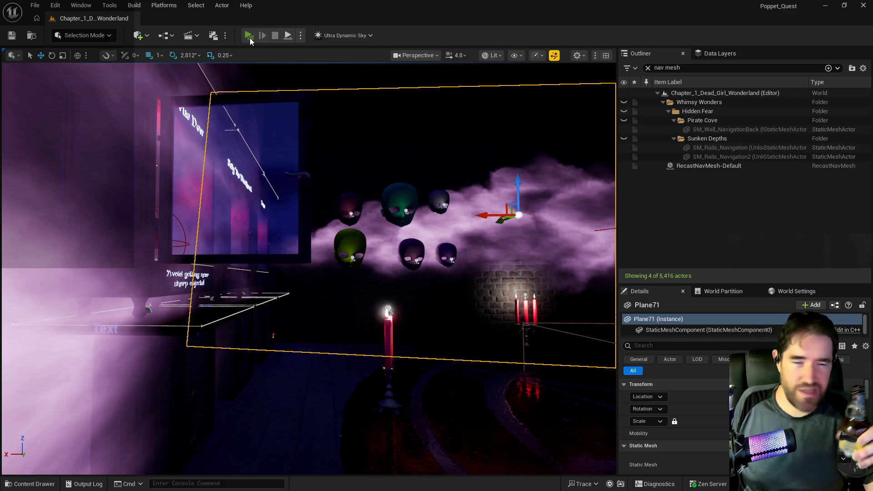
click(250, 38)
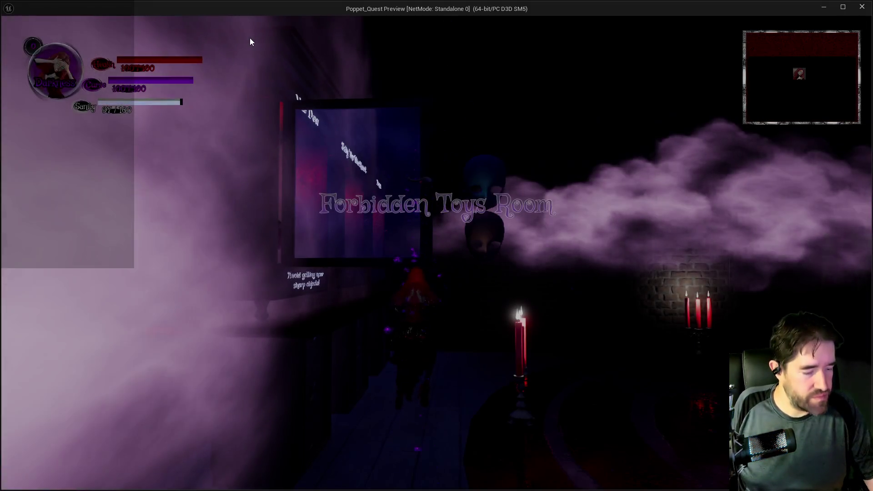
key(w)
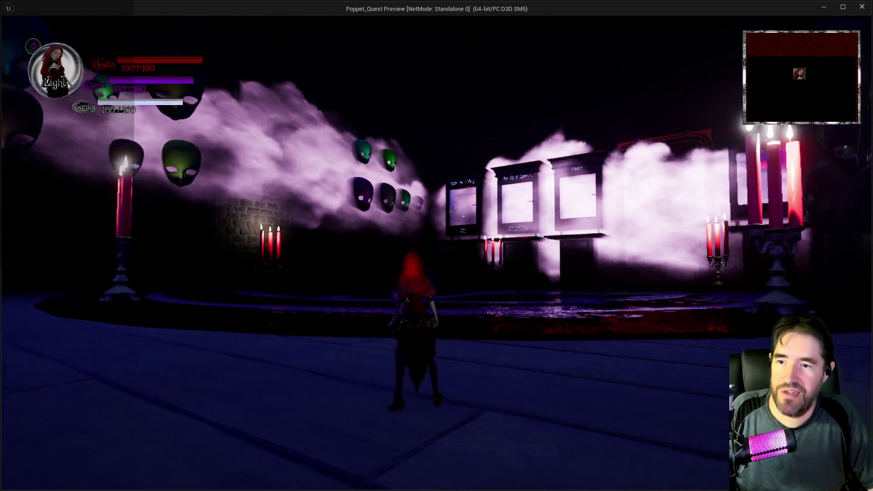
key(i)
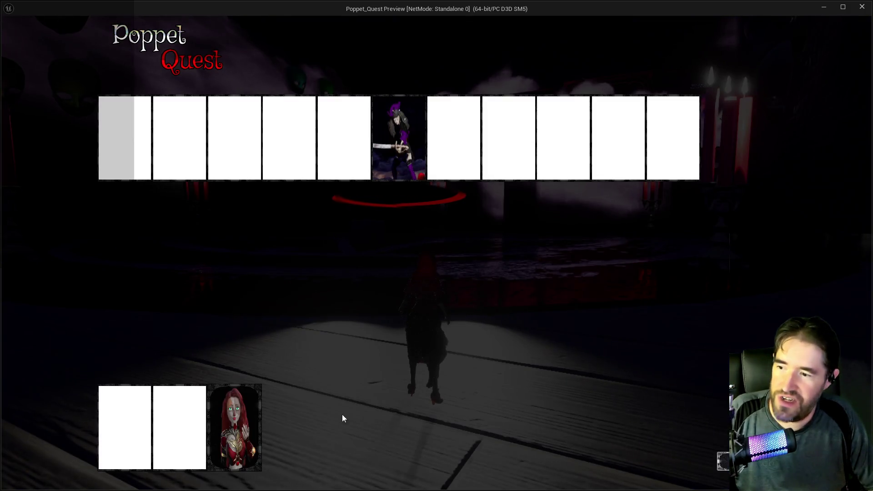
key(i)
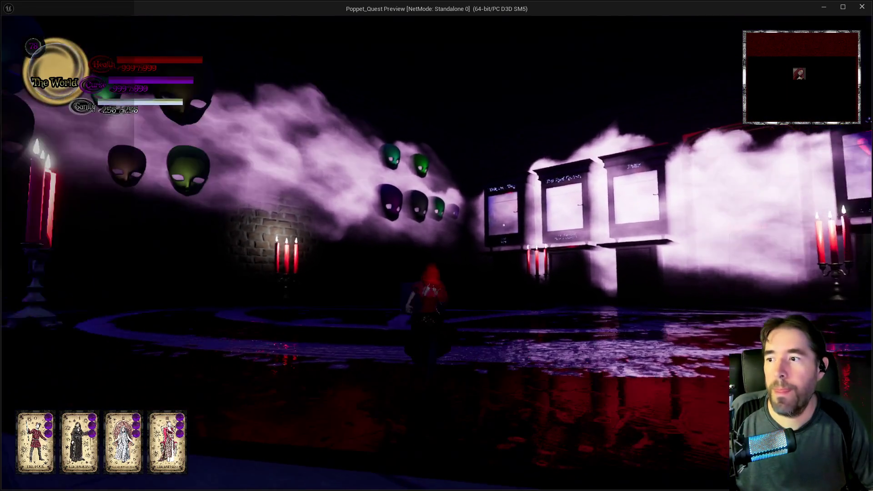
key(w)
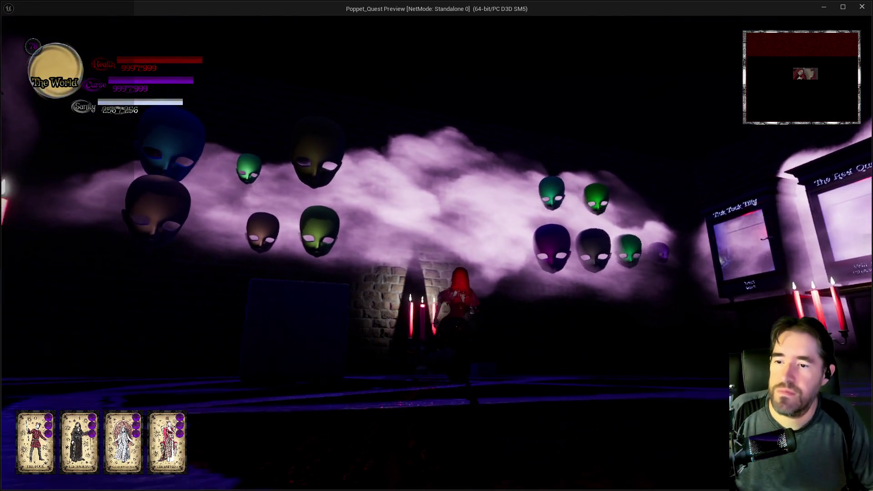
key(a)
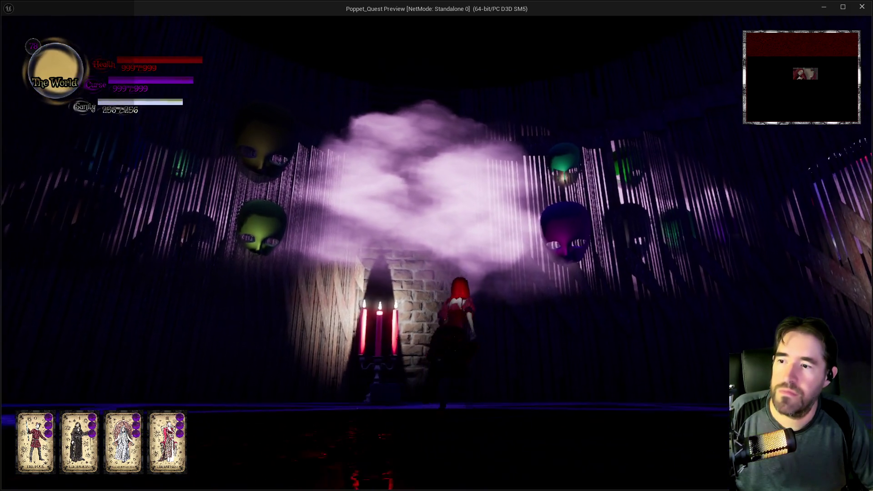
key(w)
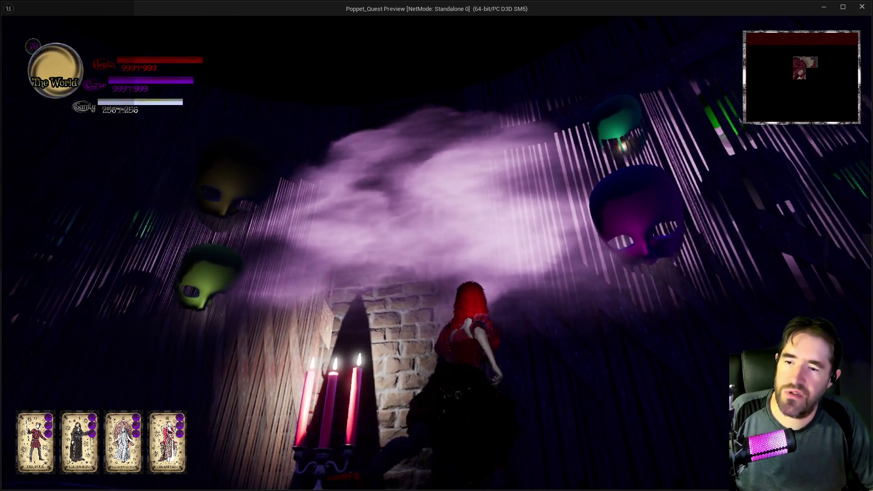
key(a)
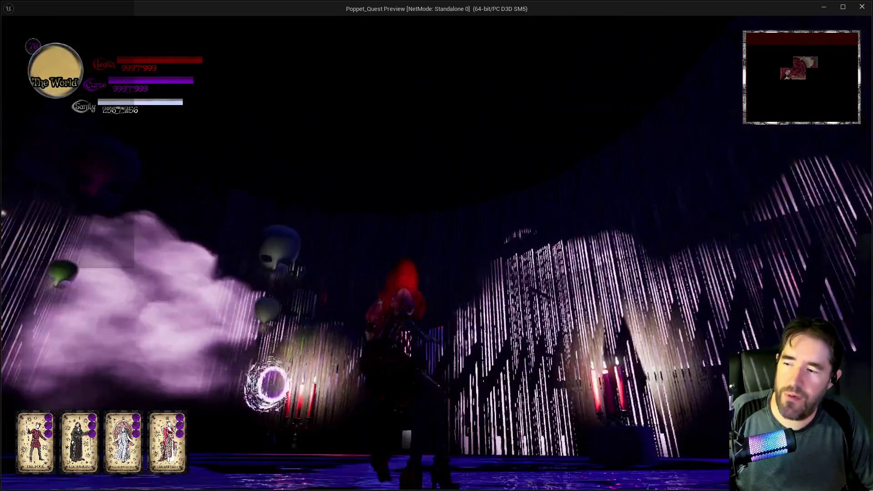
key(w)
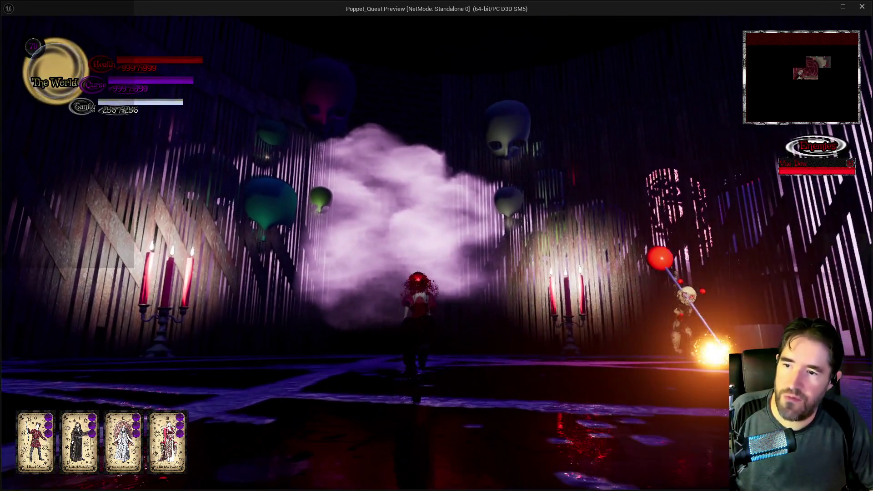
key(w)
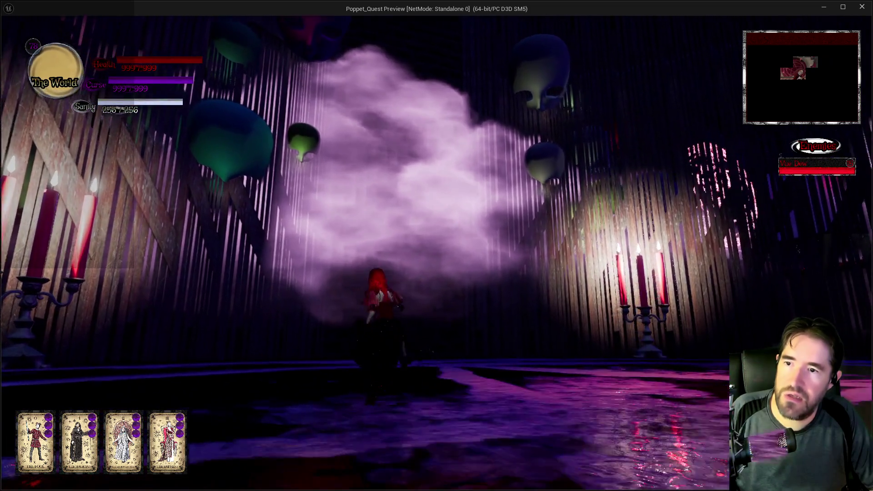
key(w)
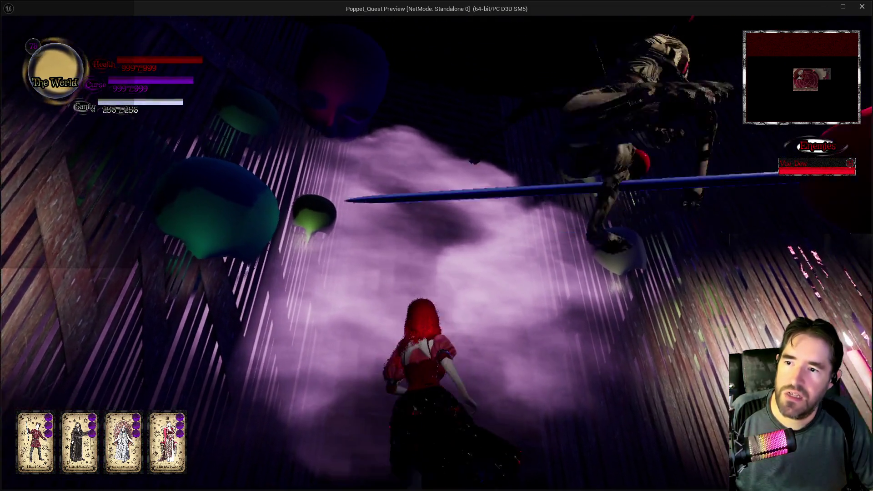
key(w)
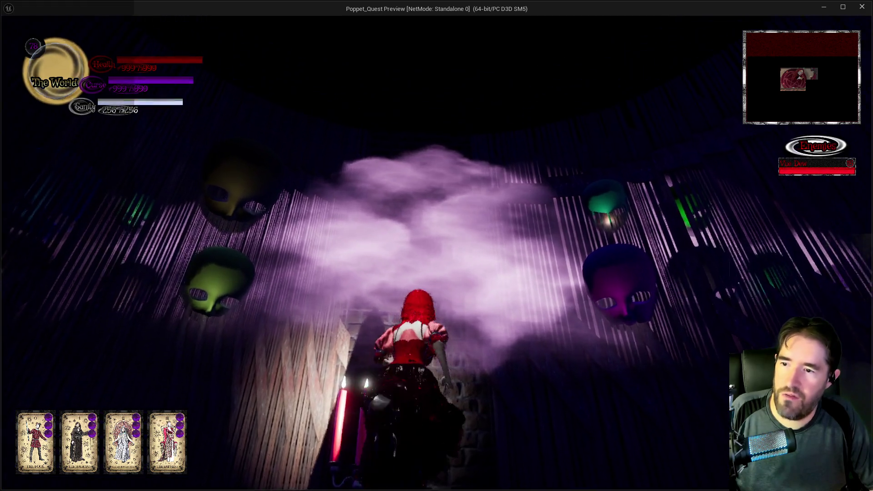
key(w)
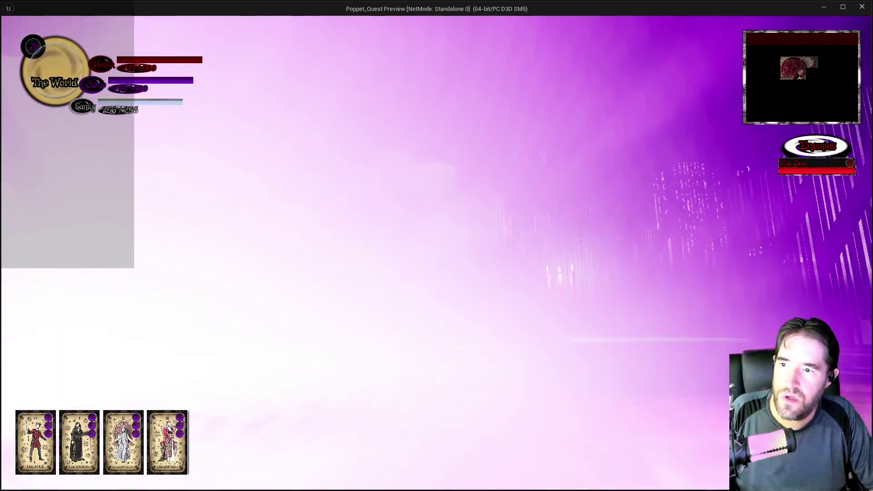
key(Escape)
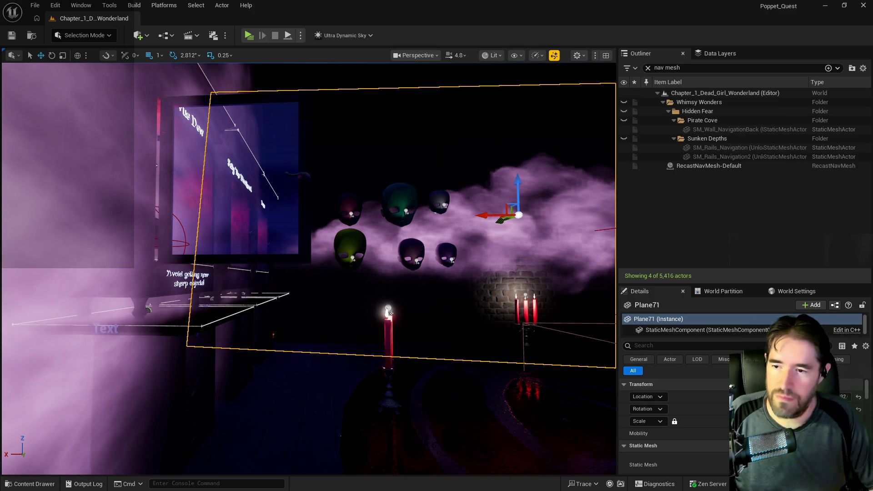
- Move the pink Level_Doll_Face34 head further to the left
key(w)
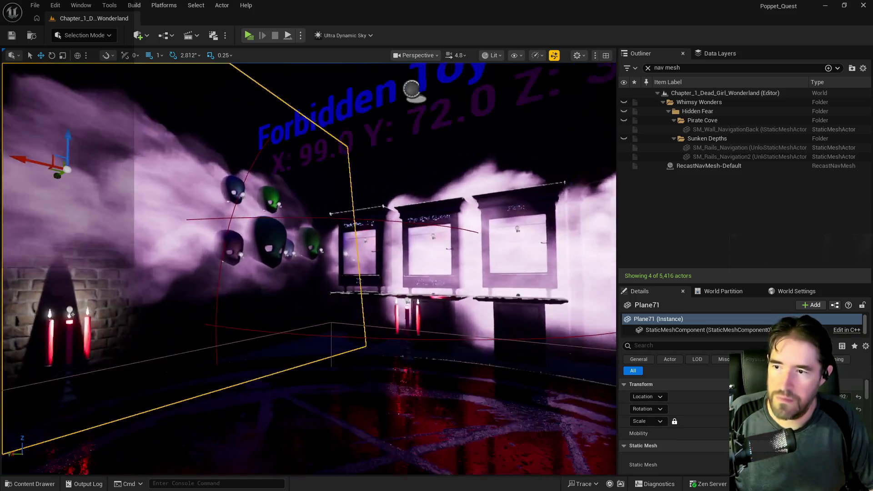
key(a)
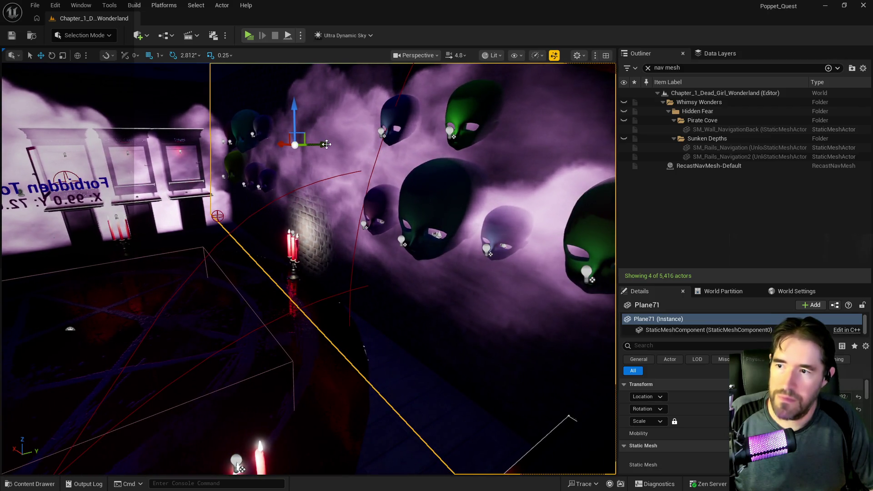
key(d)
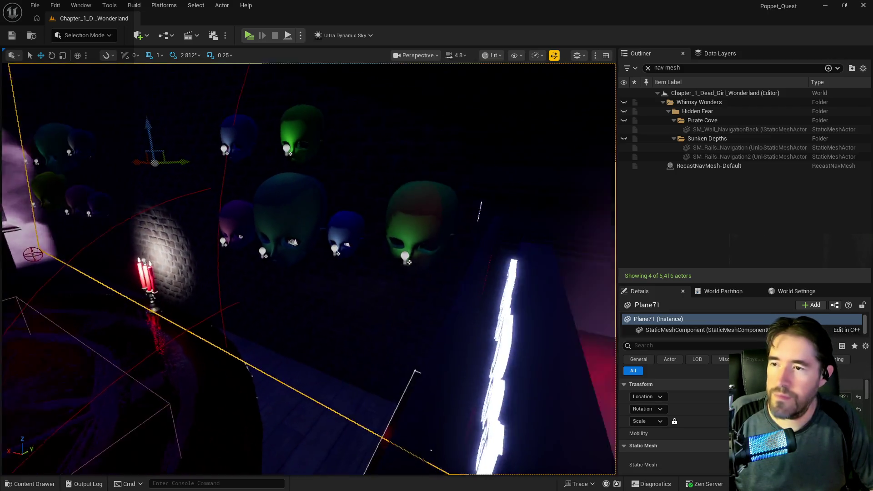
key(a)
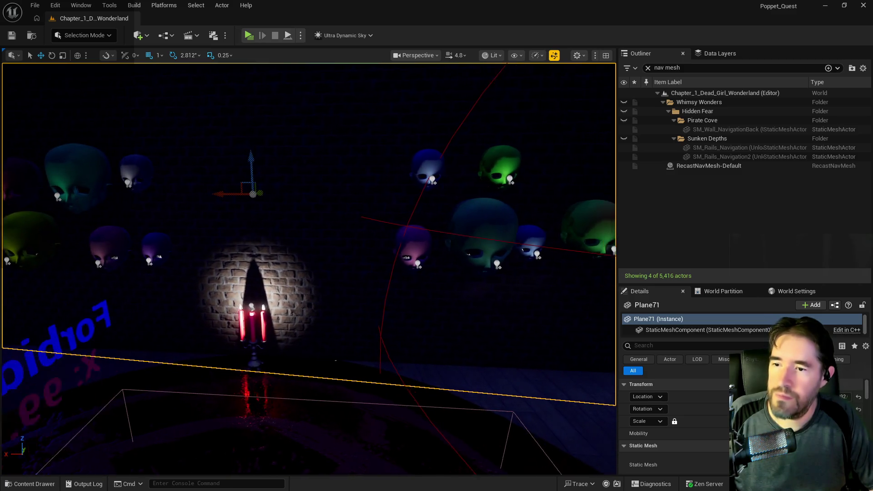
key(d)
key(a)
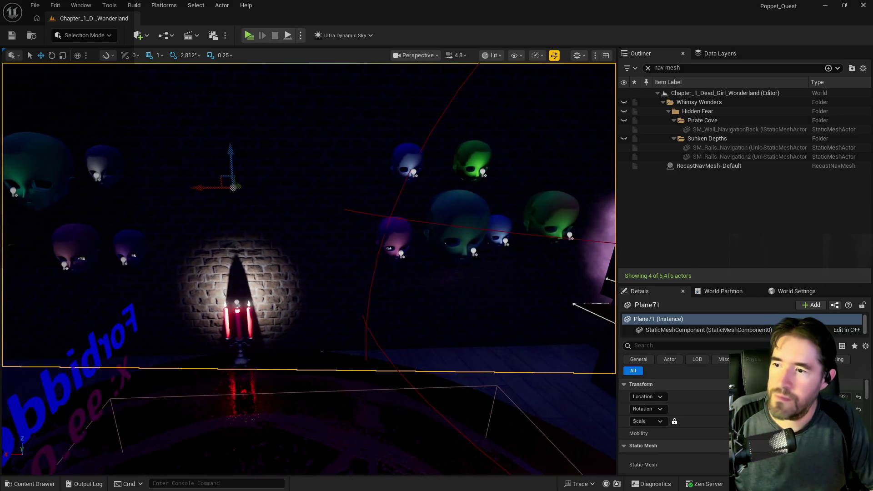
click(379, 241)
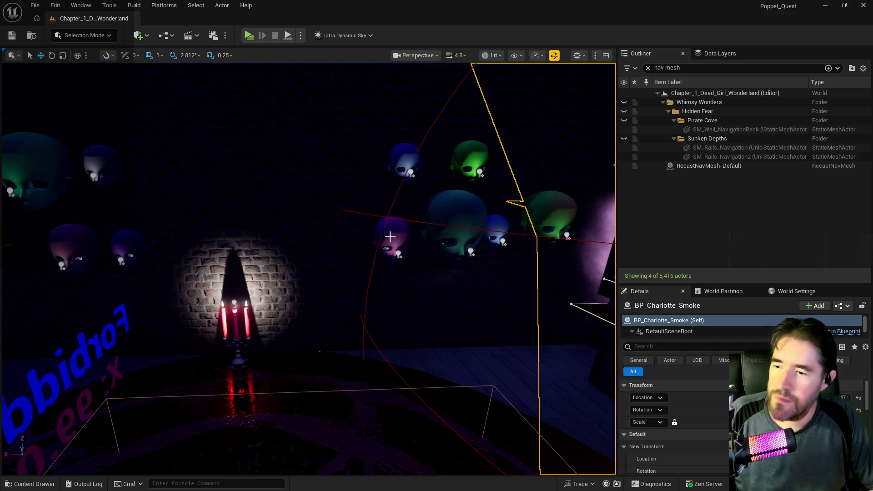
click(370, 243)
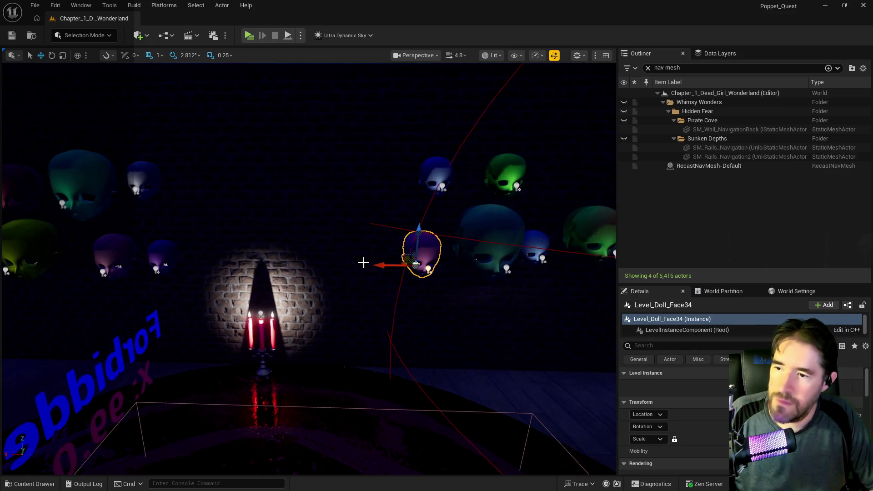
drag(369, 265, 275, 266)
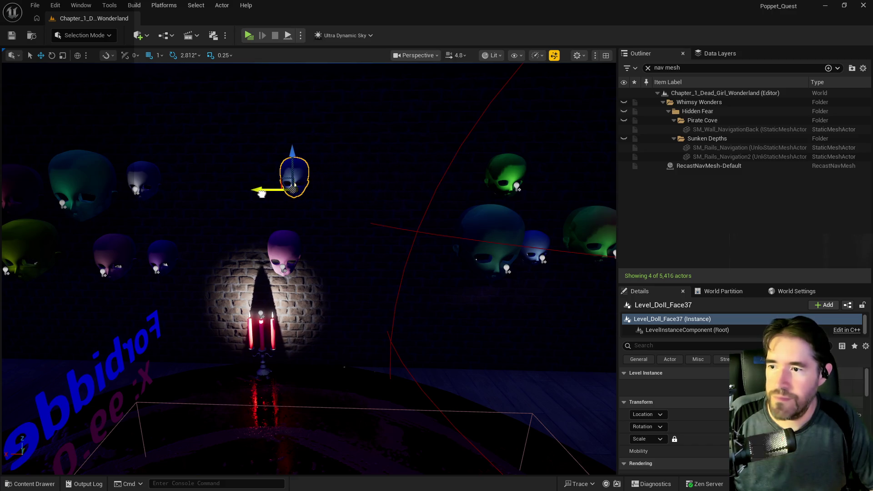
- Bring the doll-head wall into view and shift the selected doll face right
drag(201, 235, 280, 265)
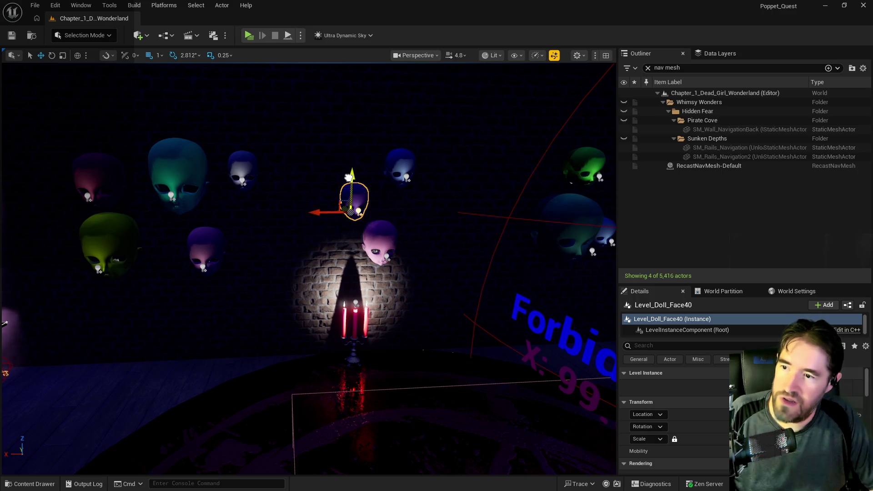
drag(400, 158, 436, 141)
drag(443, 214, 443, 214)
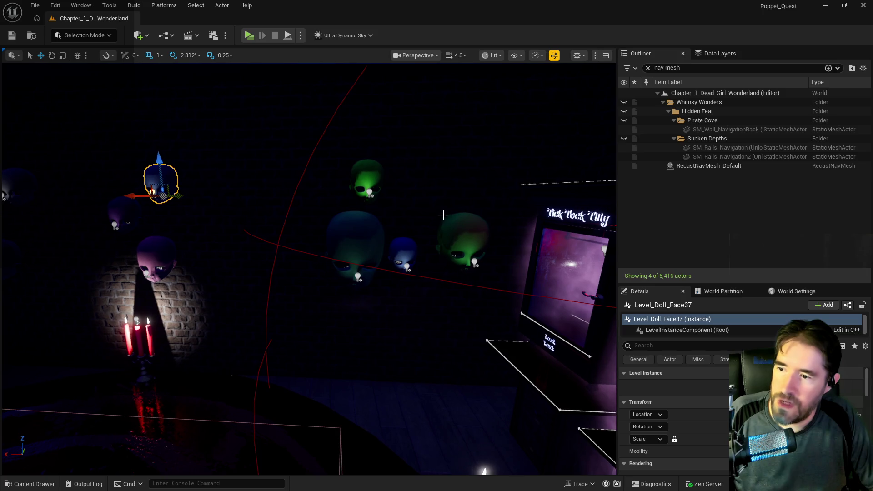
scroll(374, 228, down, 1)
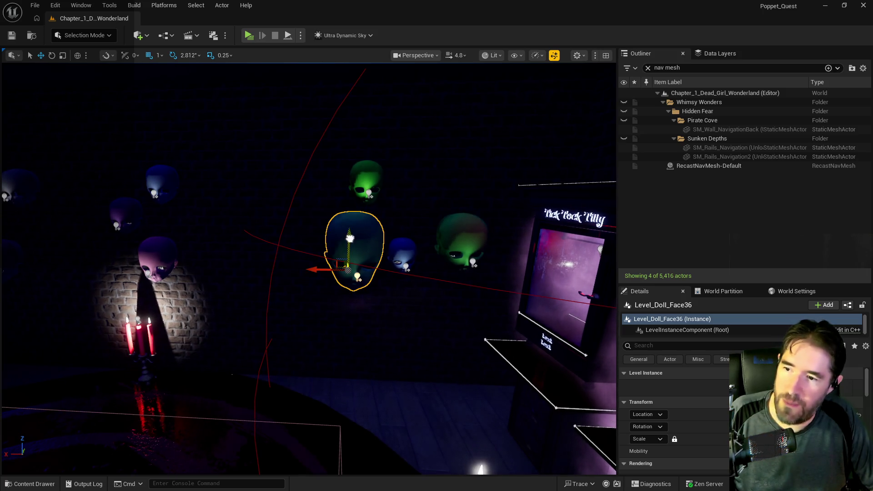
mouse_move(374, 229)
mouse_down()
mouse_move(386, 218)
mouse_move(294, 167)
mouse_up()
drag(240, 234, 301, 248)
- Move the blue Level_Doll_Face33 head to the left
click(315, 164)
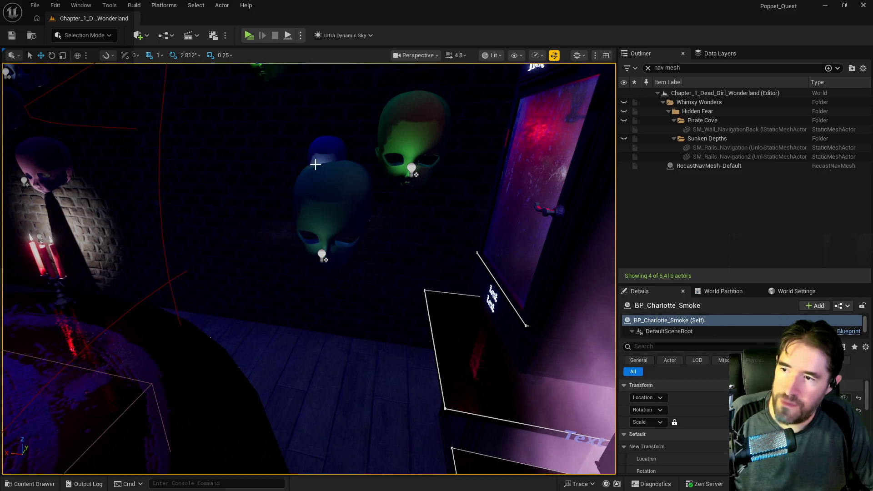
drag(321, 146, 312, 165)
click(313, 195)
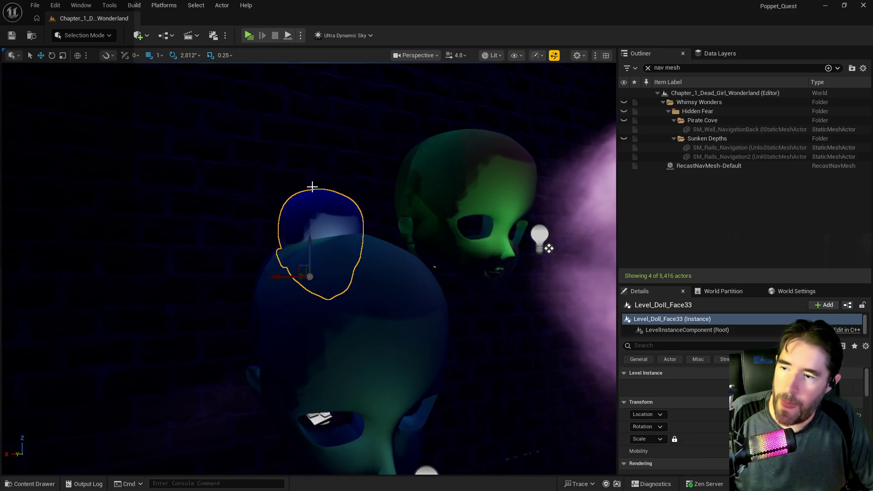
drag(282, 275, 105, 284)
key(f)
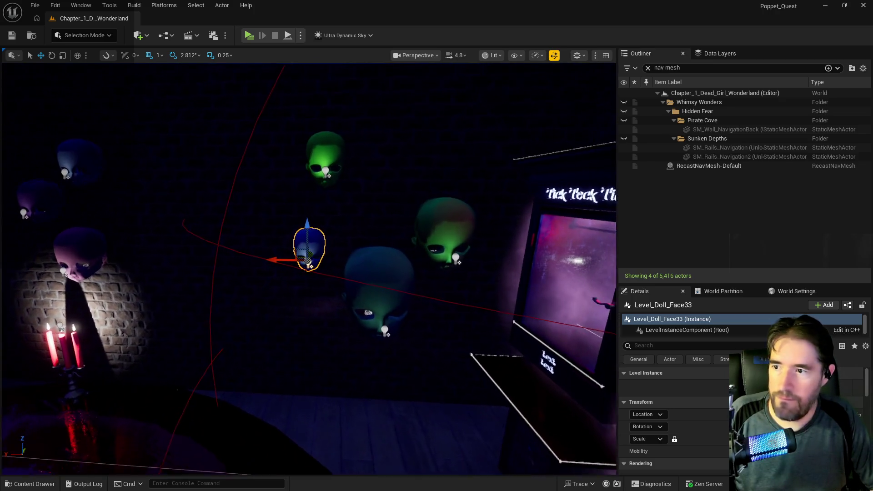
- Lower the green Level_Doll_Face38 head
click(336, 183)
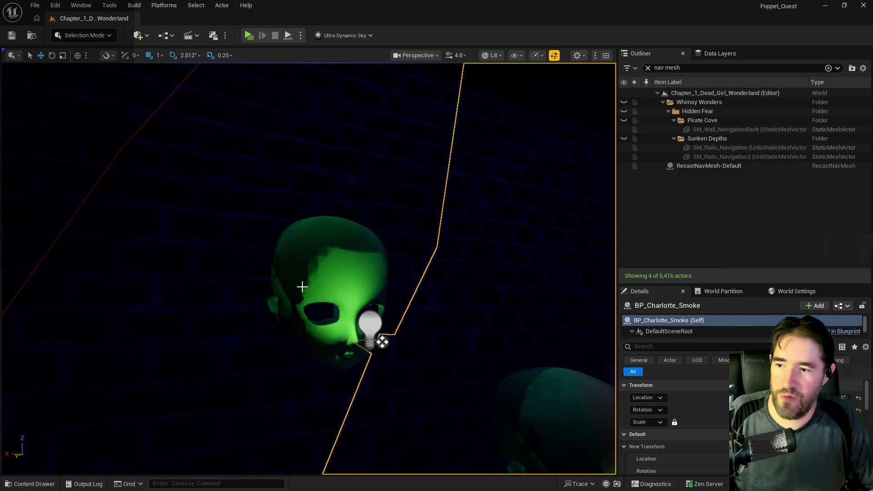
click(314, 279)
mouse_move(337, 234)
mouse_down()
mouse_move(307, 246)
mouse_move(302, 259)
mouse_move(276, 260)
mouse_move(290, 261)
mouse_up()
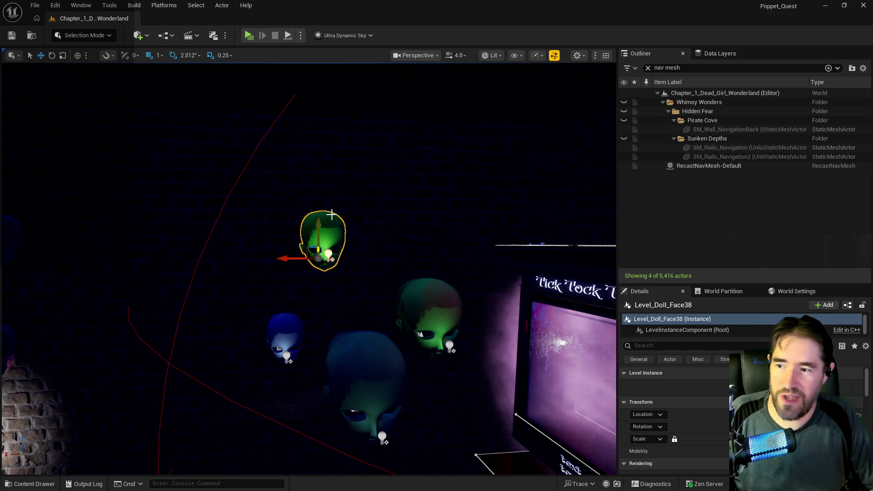
drag(316, 221, 317, 240)
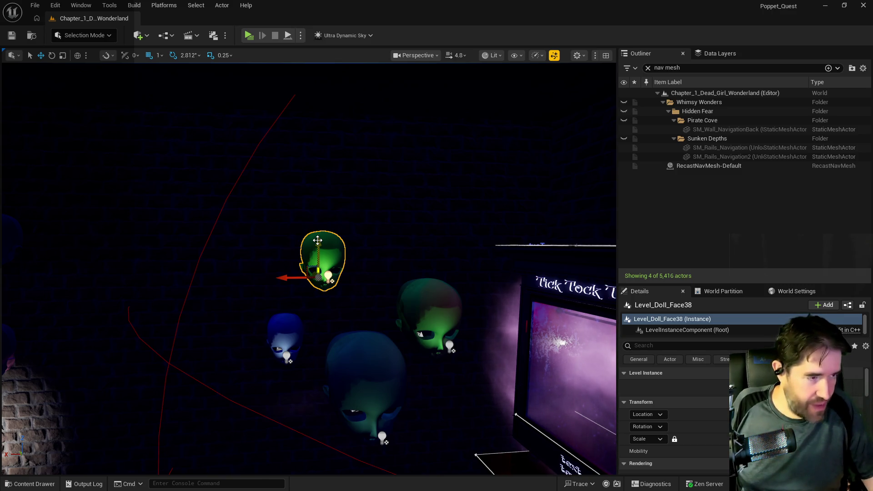
mouse_move(312, 242)
mouse_down()
mouse_move(266, 241)
mouse_move(277, 245)
mouse_move(263, 245)
mouse_move(234, 306)
mouse_move(164, 266)
mouse_move(228, 266)
mouse_move(181, 268)
mouse_move(223, 258)
mouse_up()
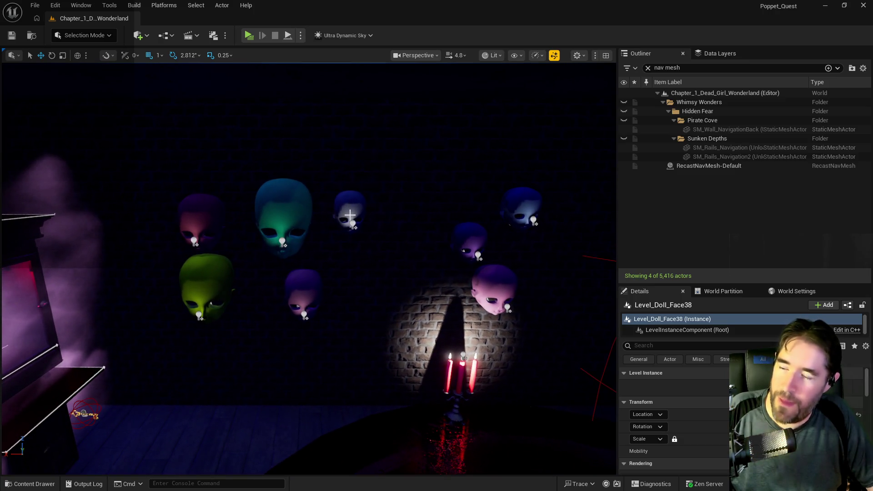
- Shift the selected face right and down, lower Face34, and move Face40 and Face37 left
drag(321, 226, 415, 229)
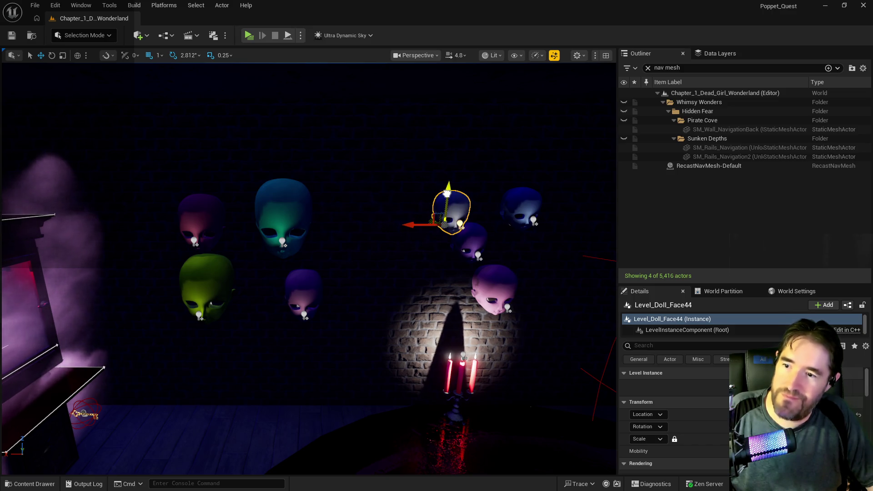
drag(447, 193, 449, 251)
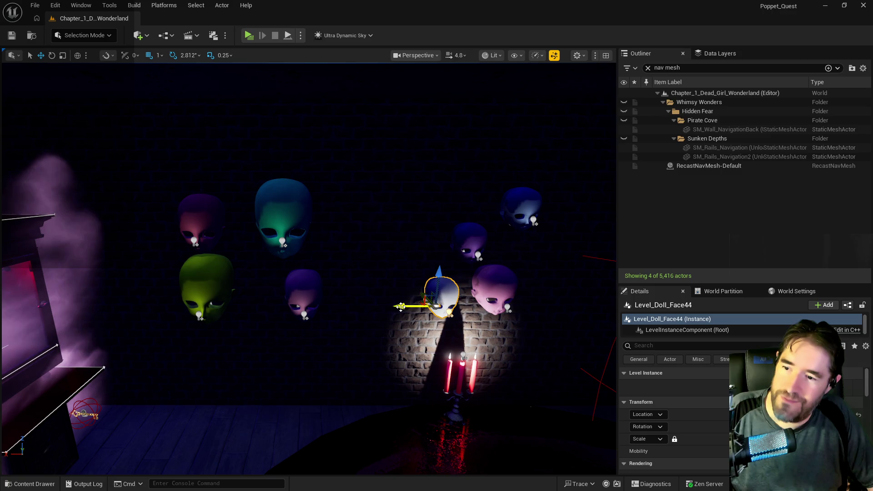
drag(438, 225, 511, 322)
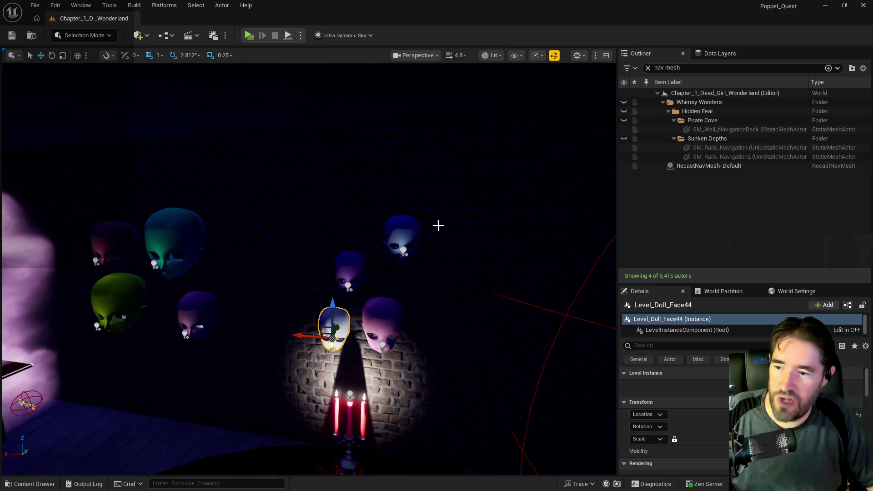
click(384, 308)
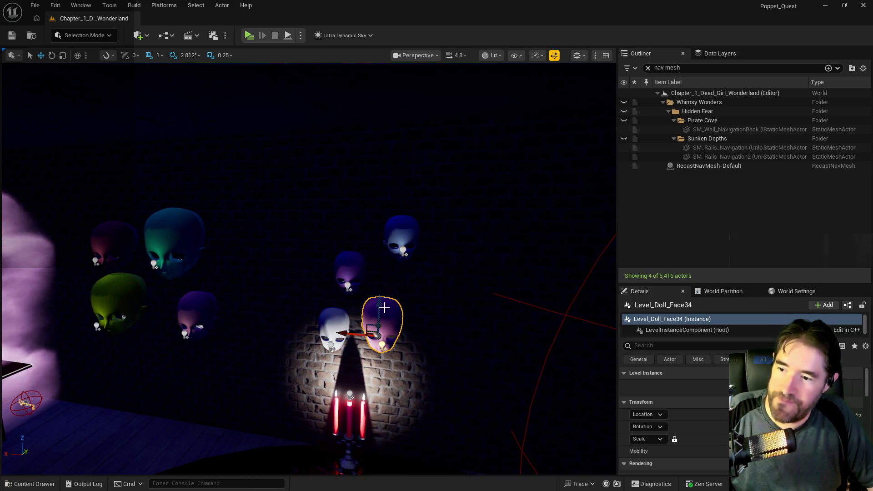
drag(379, 303, 382, 322)
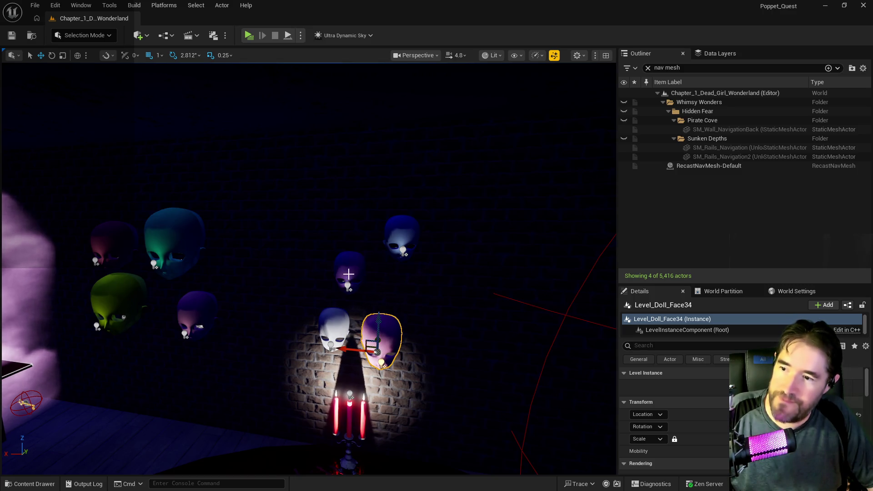
click(346, 275)
drag(321, 282, 318, 283)
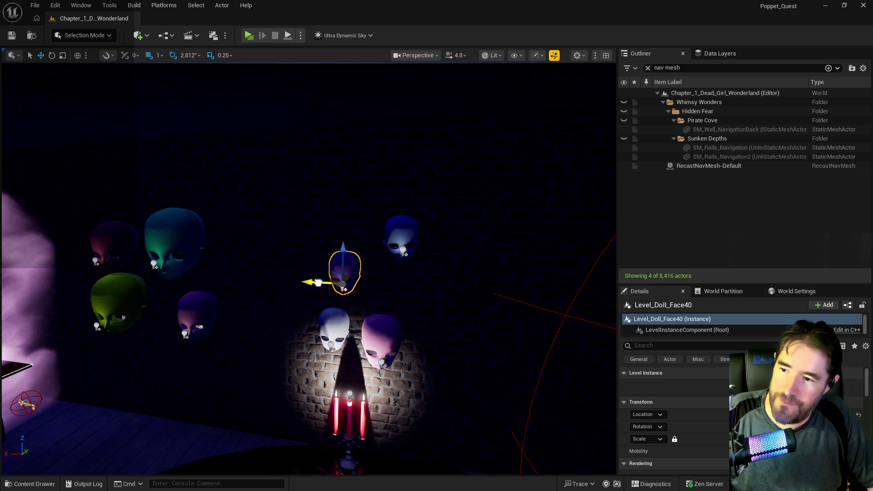
click(407, 246)
drag(371, 253, 319, 257)
- Raise the purple Face42 head and move Face39 left and slightly lower
drag(321, 318, 321, 298)
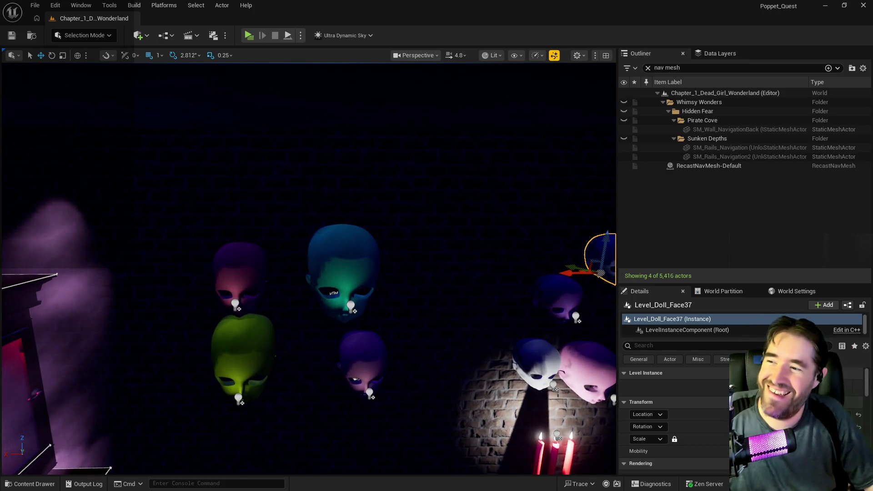
click(248, 268)
drag(236, 267, 242, 248)
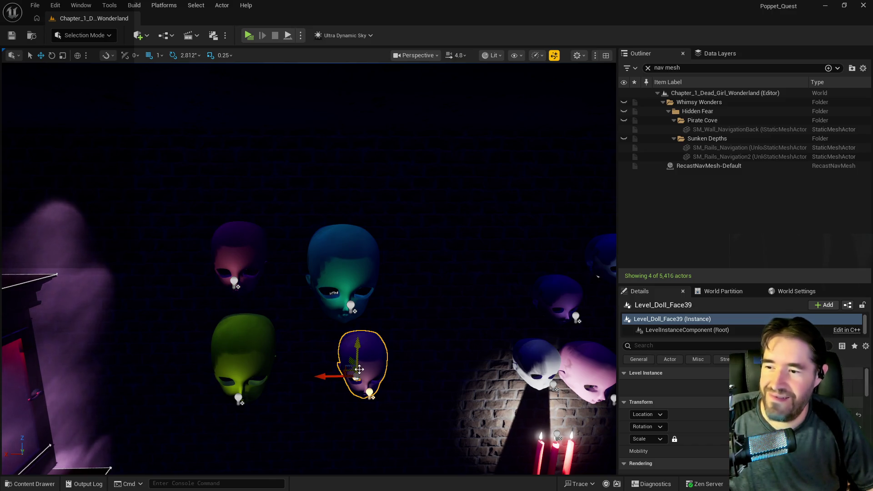
drag(334, 377, 298, 378)
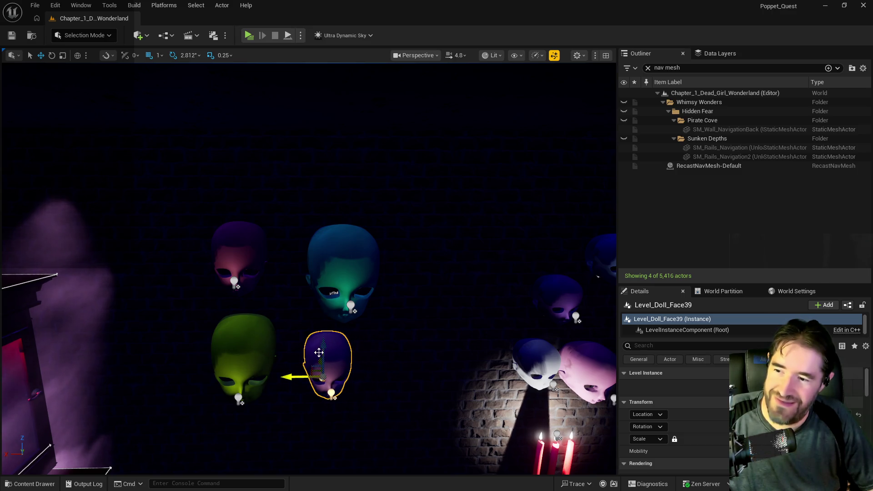
drag(324, 349, 325, 363)
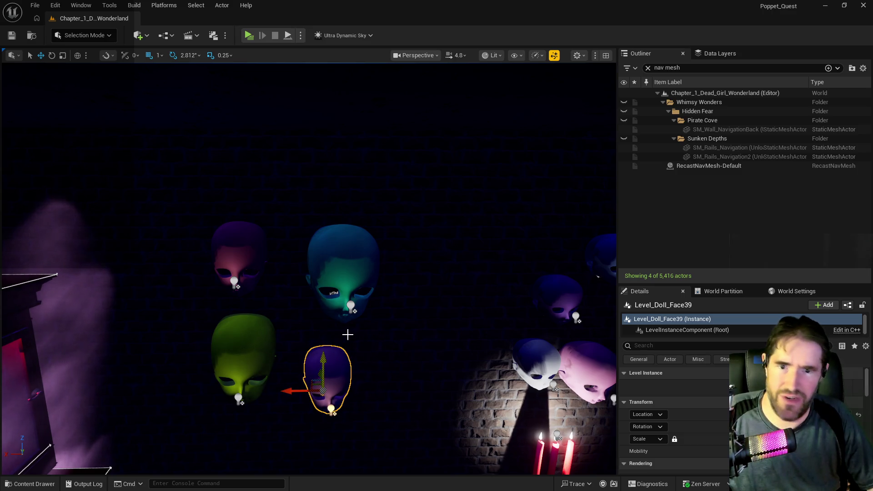
mouse_move(353, 312)
mouse_down()
mouse_move(328, 309)
mouse_move(354, 300)
mouse_move(336, 350)
mouse_up()
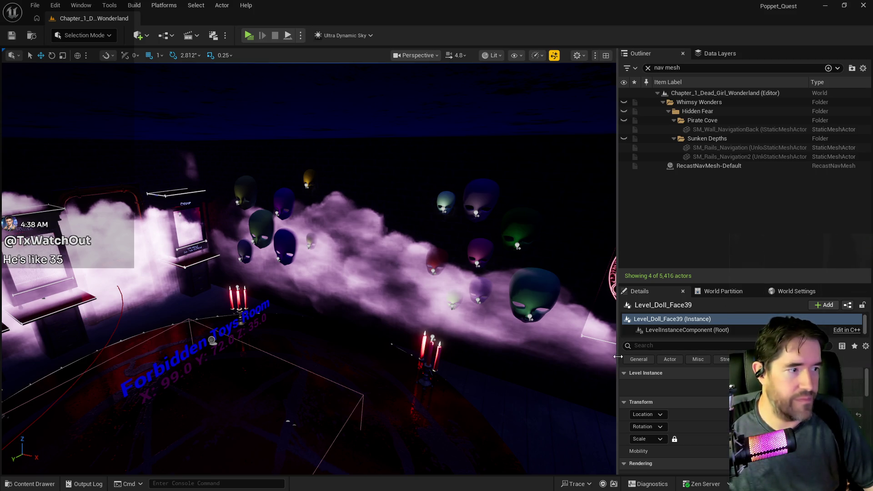
- Slide wall planes Plane71 aside and Plane77 to the right to expose the fog
key(f)
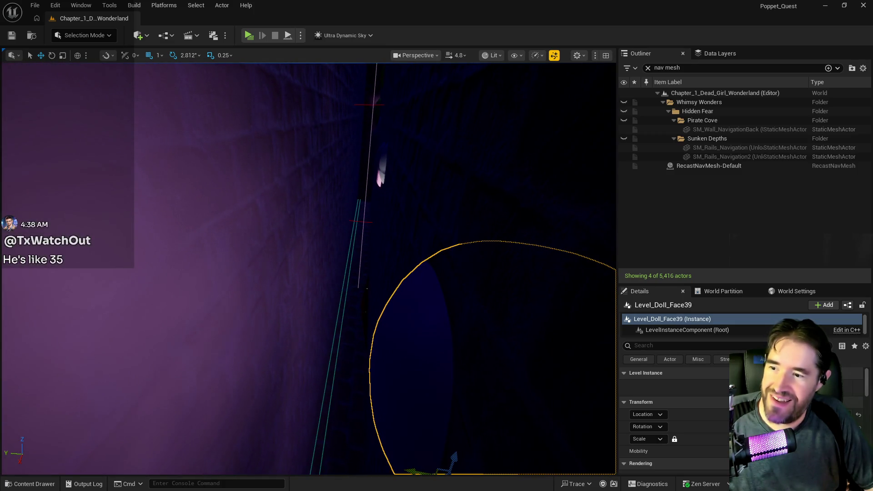
click(273, 182)
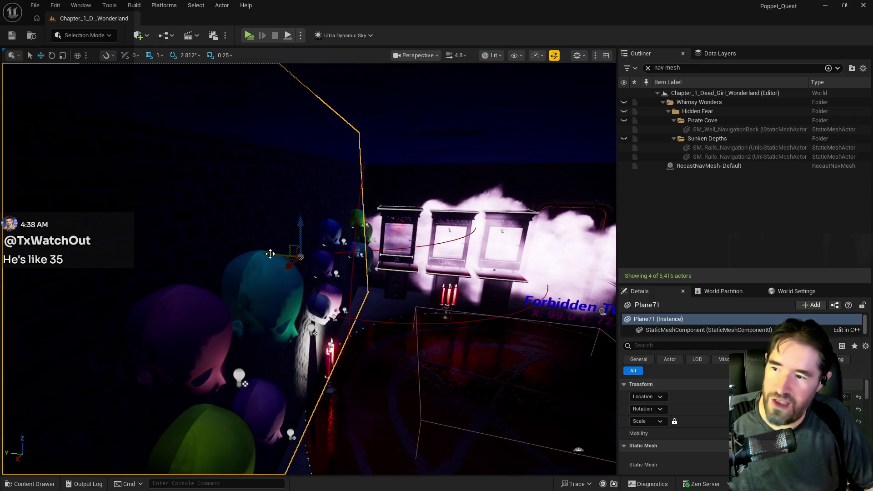
drag(281, 257, 294, 260)
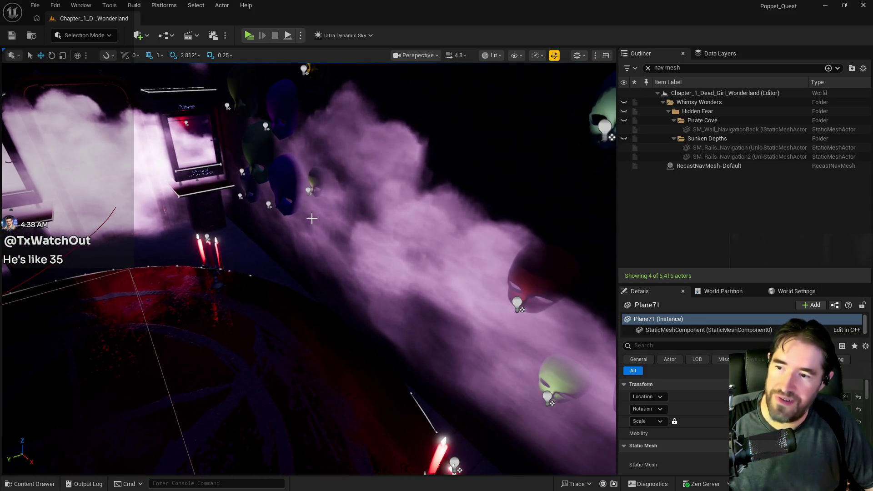
click(370, 246)
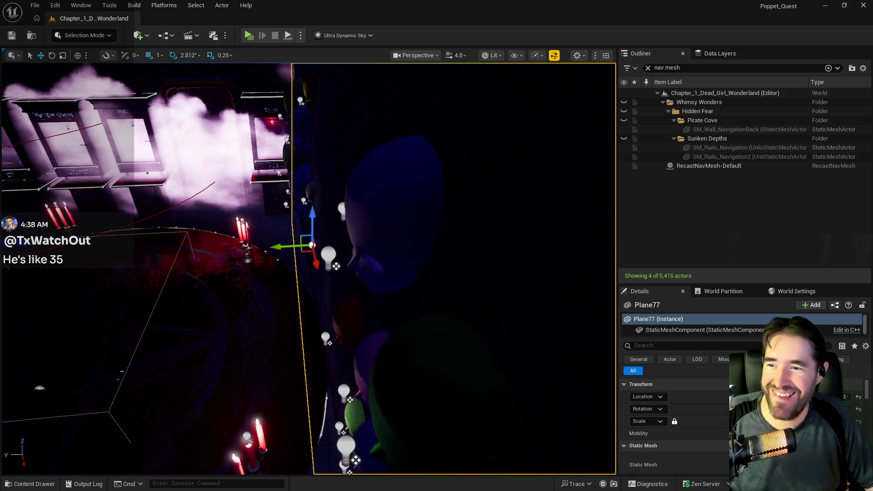
drag(273, 246, 385, 260)
key(f)
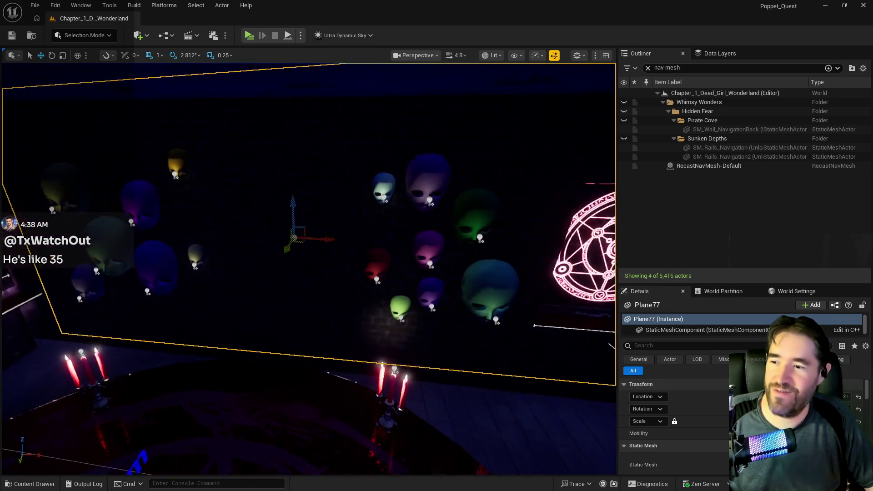
drag(320, 296, 435, 295)
click(323, 293)
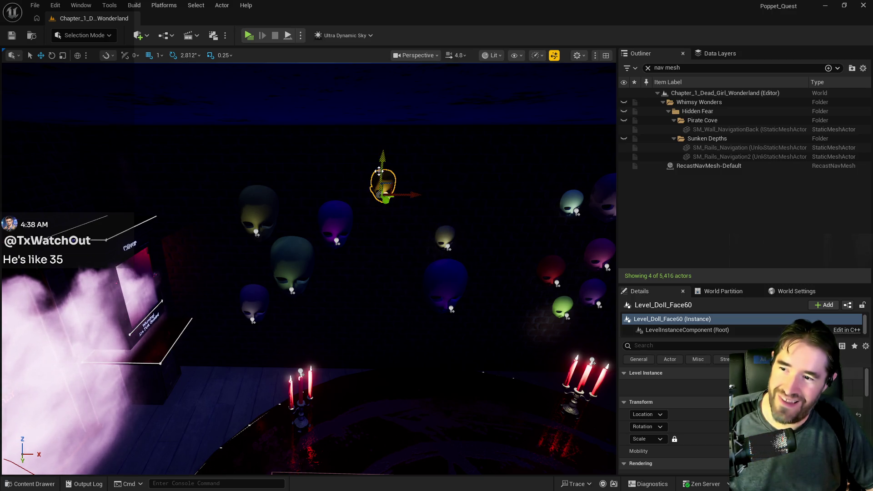
- Lower Level_Doll_Face60, select Face54, and launch a playtest
drag(381, 191, 387, 273)
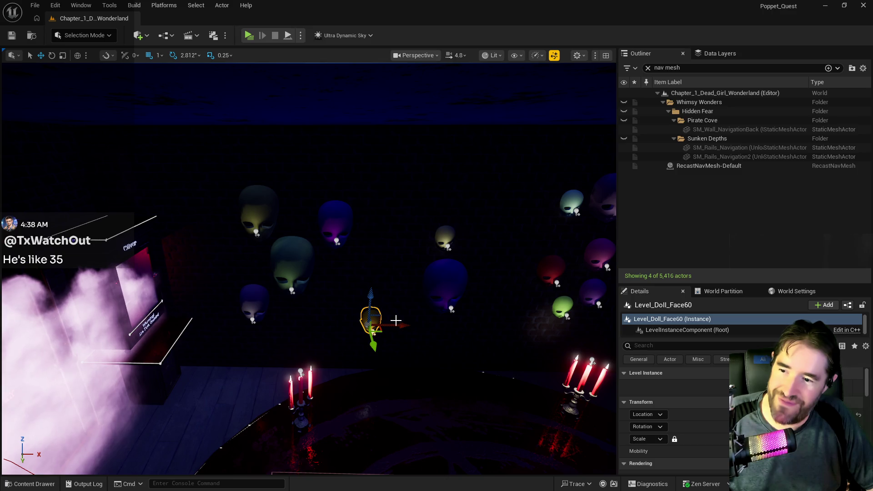
click(446, 281)
mouse_move(349, 231)
mouse_down()
mouse_move(364, 223)
mouse_move(359, 195)
mouse_move(309, 214)
mouse_move(346, 209)
mouse_move(395, 253)
mouse_up()
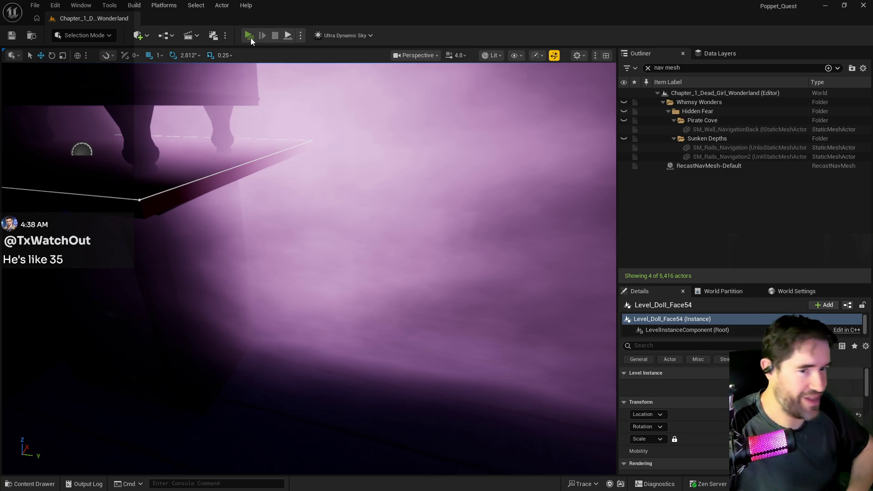
click(249, 36)
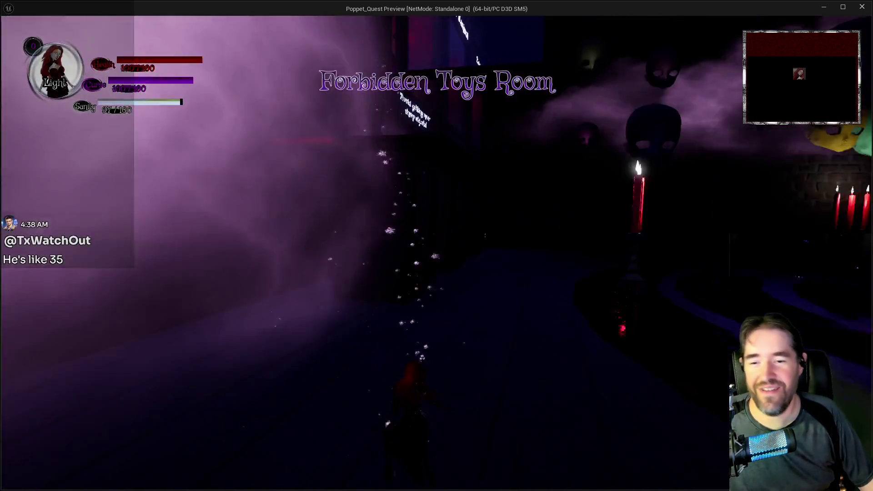
key(Tab)
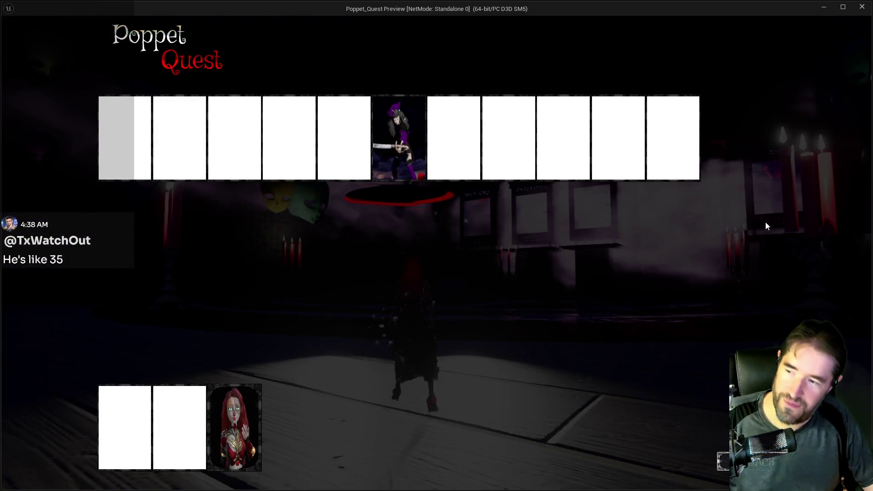
key(Tab)
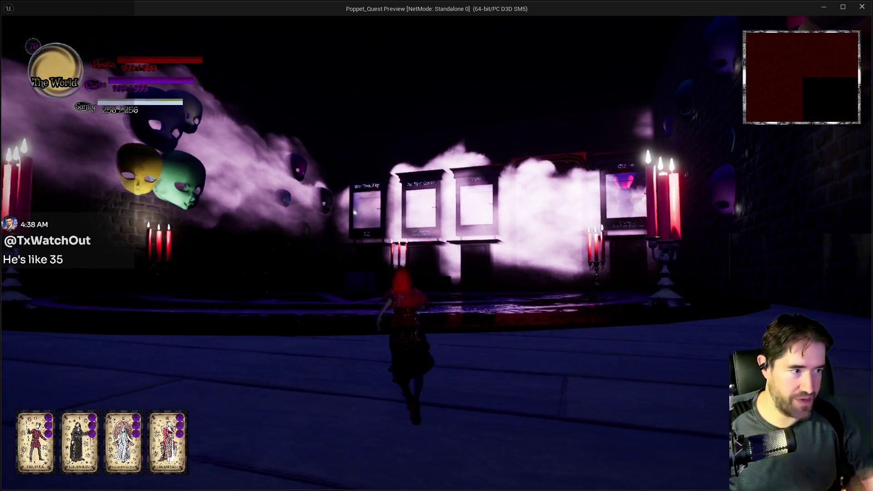
key(w)
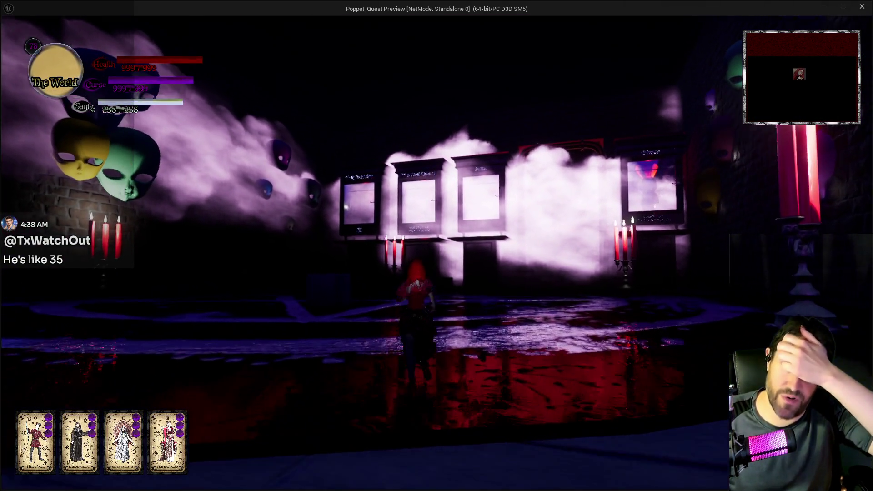
key(w)
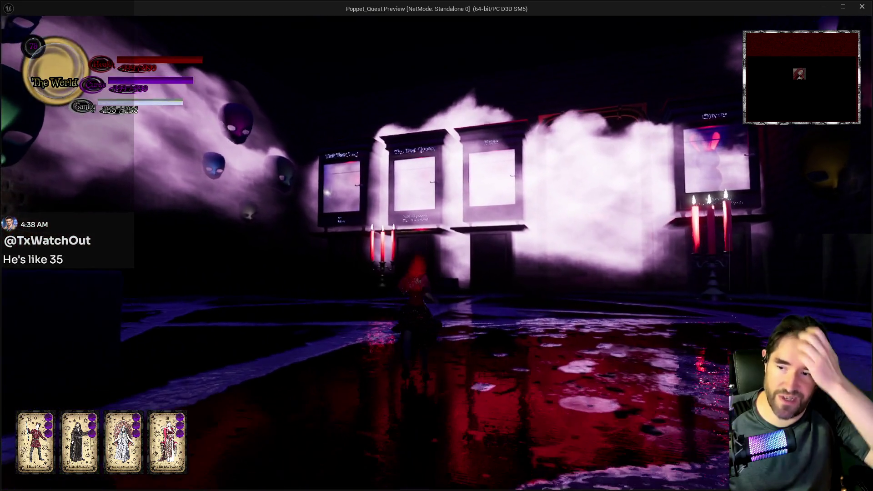
key(w)
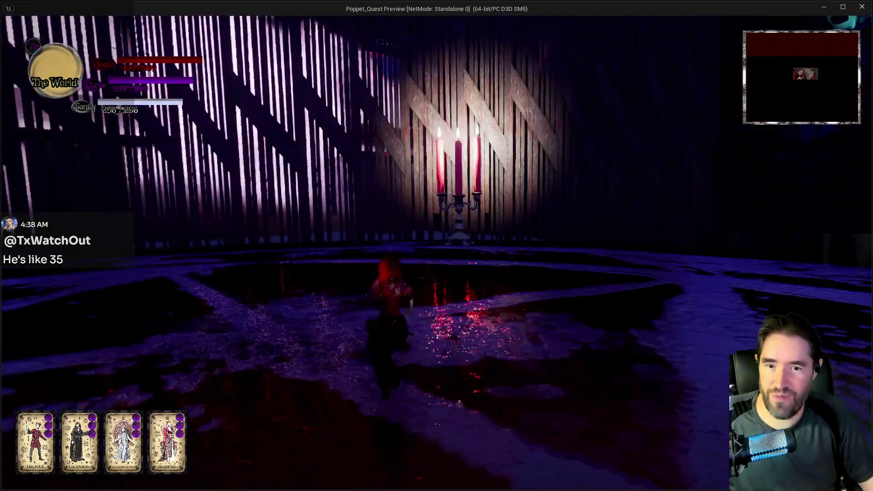
key(w)
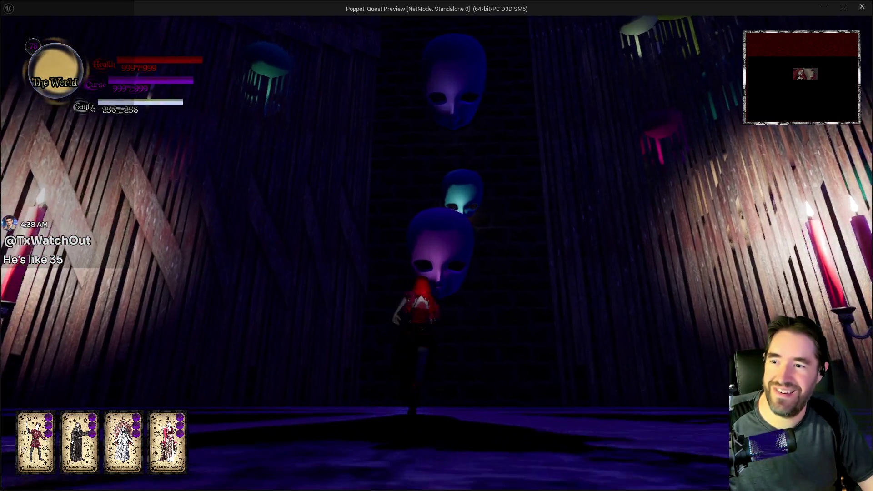
key(w)
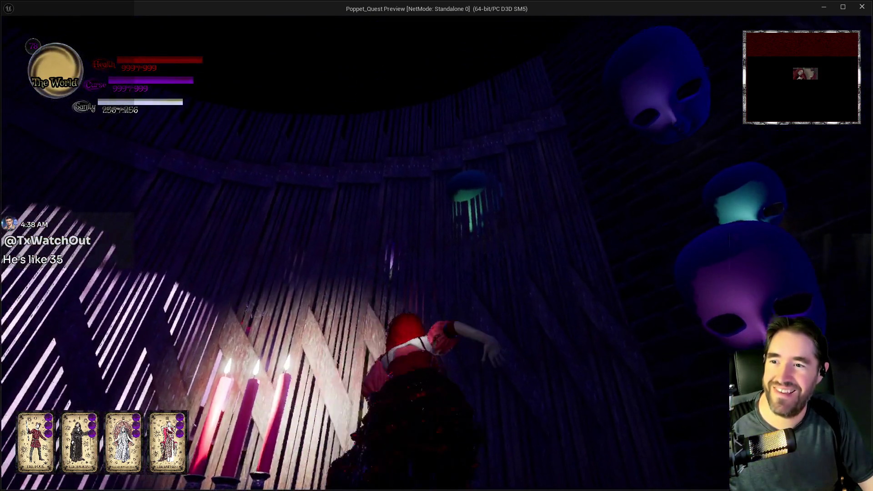
key(w)
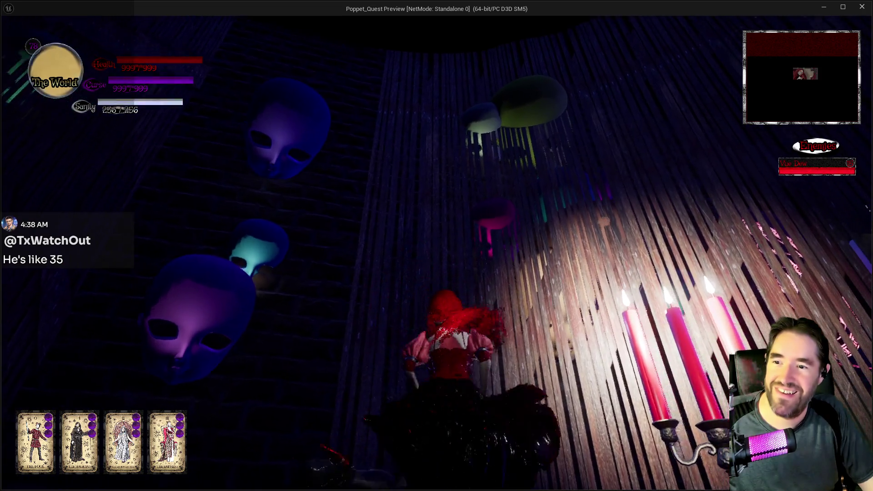
key(w)
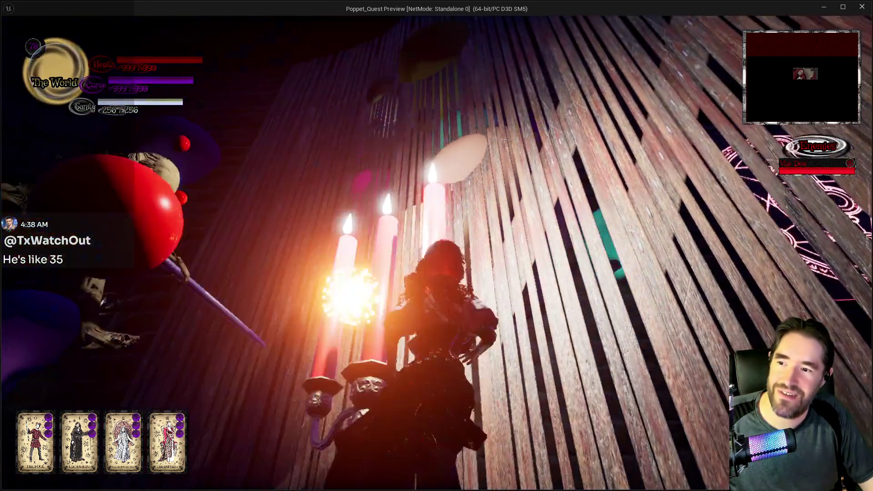
key(w)
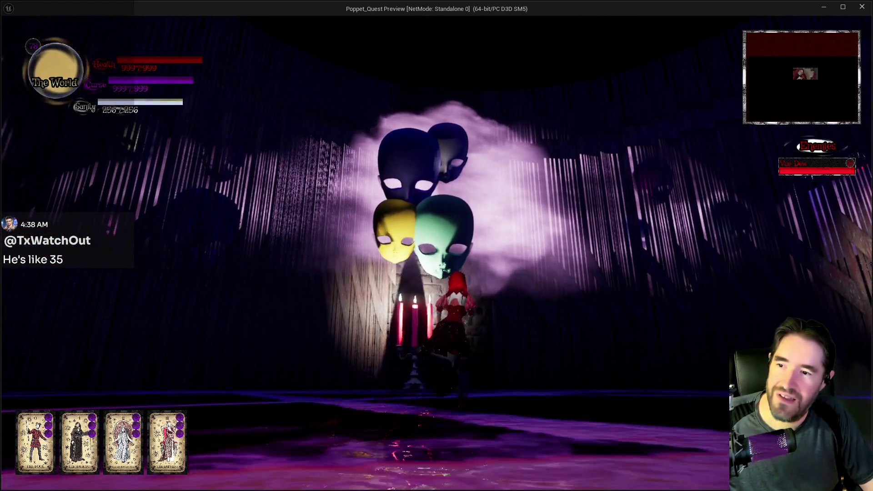
key(w)
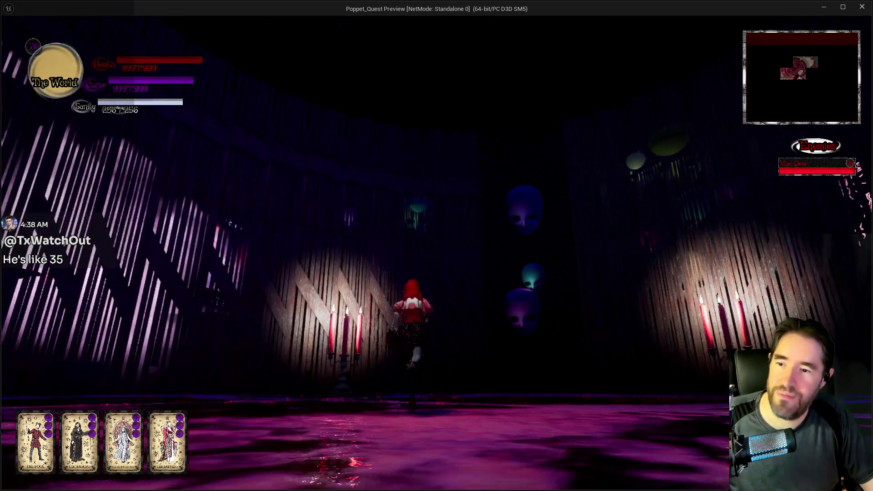
key(w)
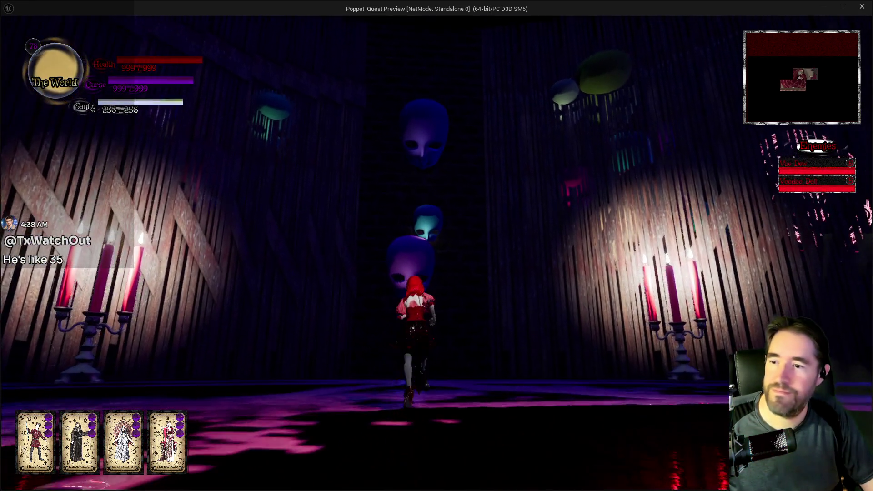
key(w)
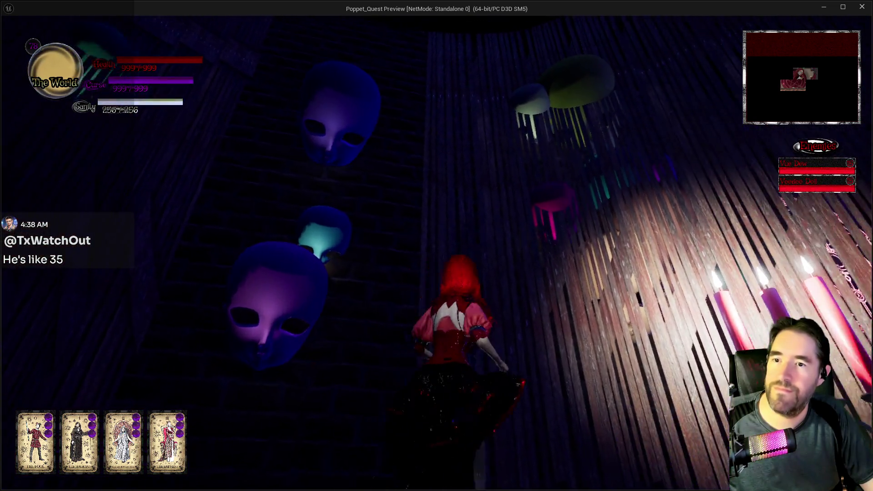
key(w)
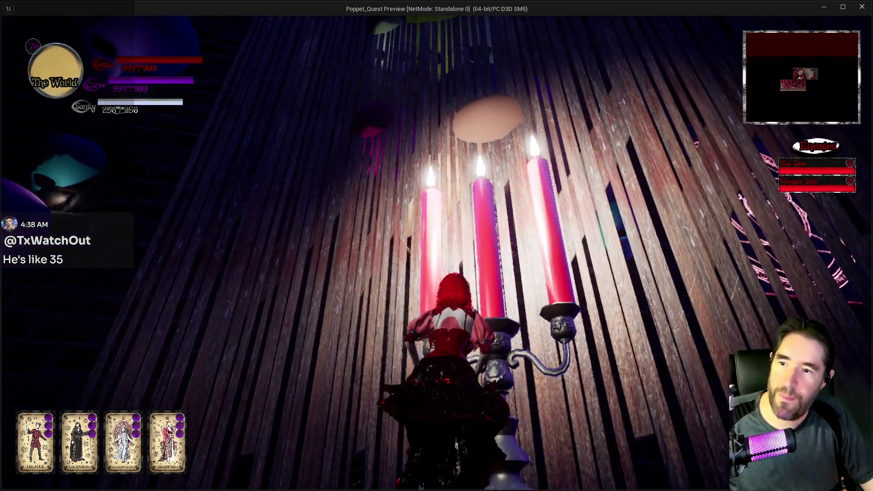
key(w)
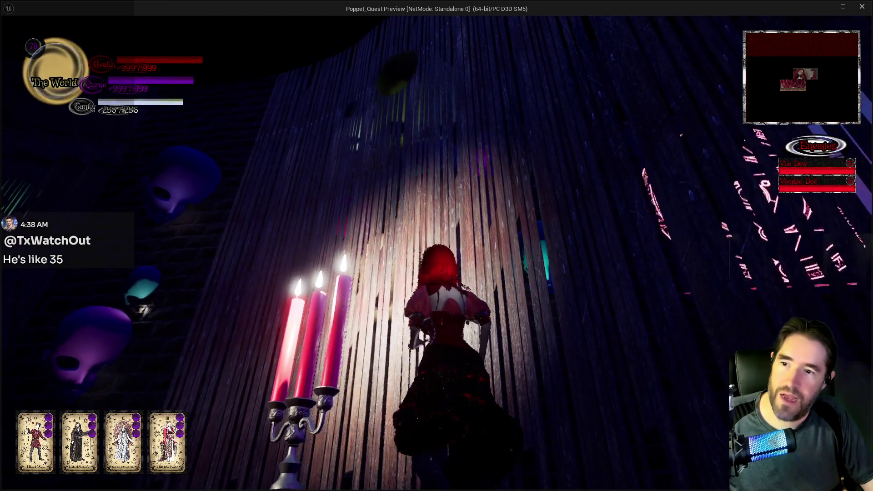
key(s)
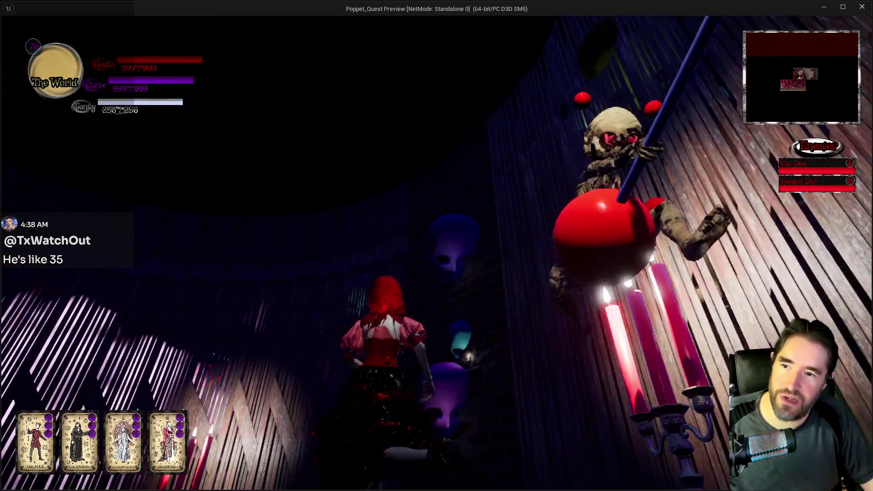
key(w)
key(w)
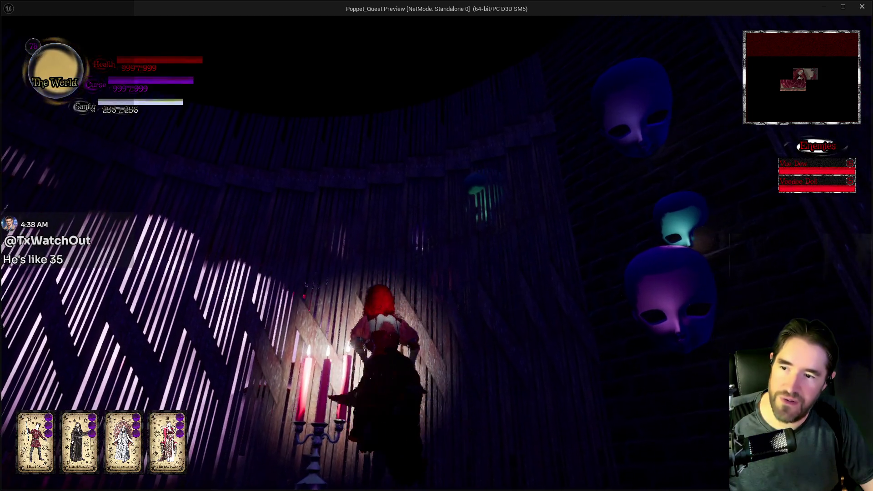
key(s)
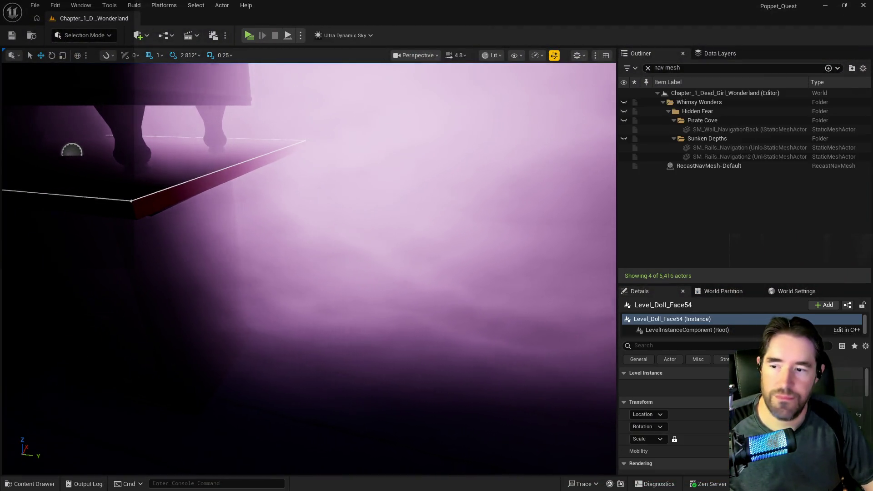
- Nudge Face39 left and shift the green Face41 head left and down
key(f)
scroll(185, 356, down, 10)
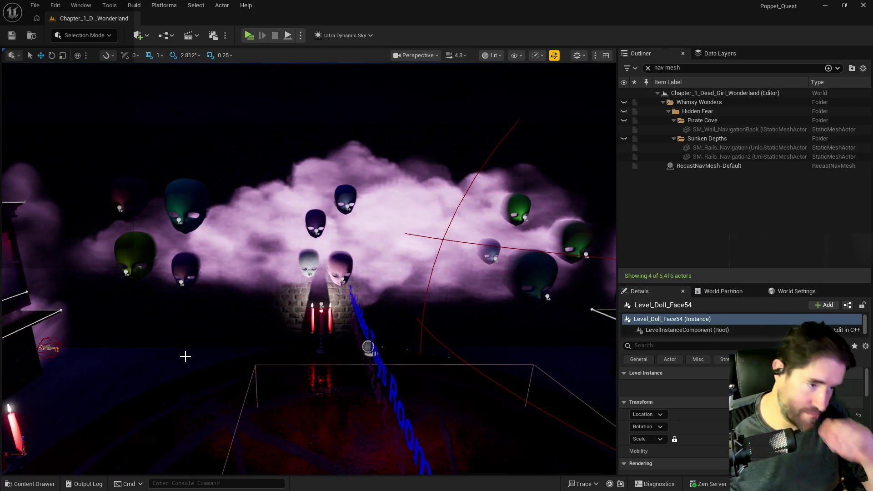
mouse_move(258, 393)
mouse_down()
mouse_move(295, 389)
mouse_move(273, 373)
mouse_move(276, 313)
mouse_up()
drag(351, 192, 355, 192)
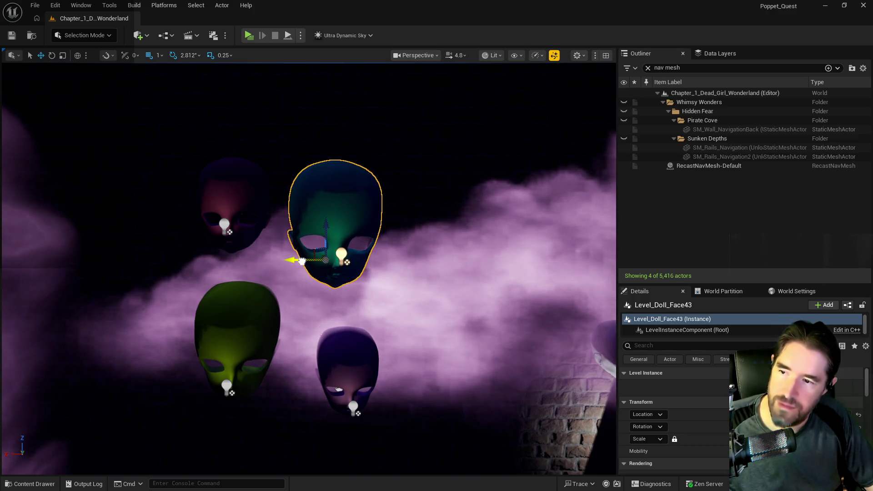
drag(318, 387, 288, 388)
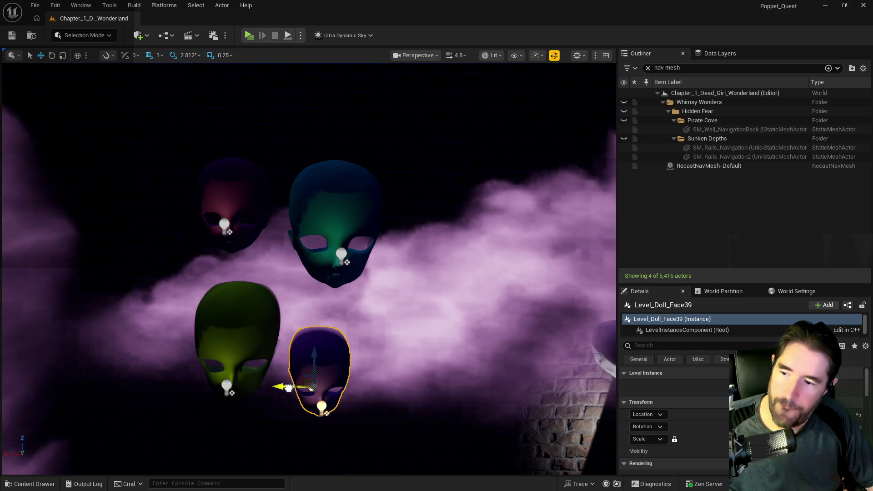
click(232, 353)
drag(208, 362, 167, 363)
drag(200, 332, 202, 354)
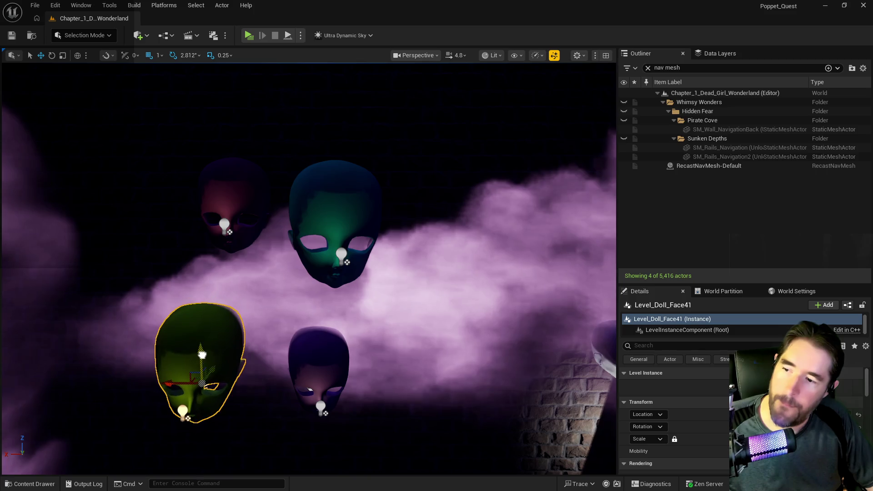
- Lower Level_Doll_Face42 and move Level_Doll_Face63 far to the left
click(235, 208)
mouse_move(231, 199)
mouse_down()
mouse_move(232, 216)
mouse_move(336, 268)
mouse_up()
mouse_move(238, 230)
mouse_down()
mouse_move(201, 183)
mouse_move(200, 218)
mouse_move(353, 246)
mouse_up()
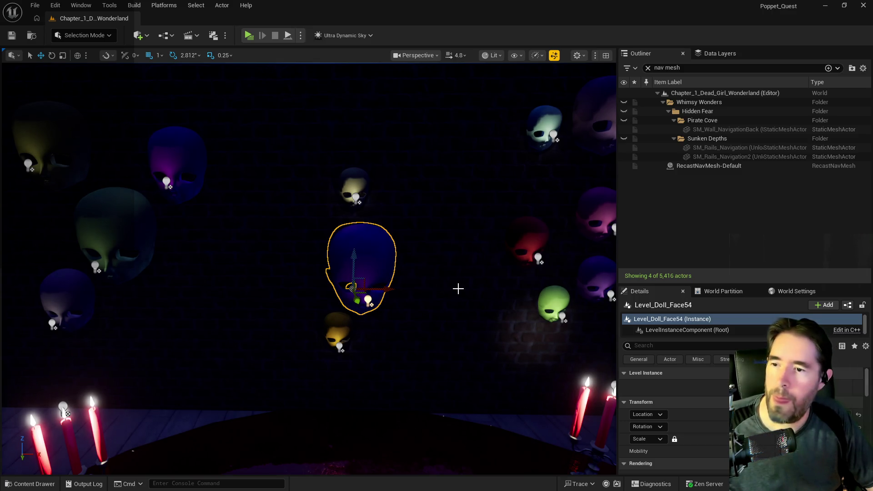
drag(353, 247, 278, 255)
click(288, 260)
drag(319, 289, 211, 288)
click(320, 217)
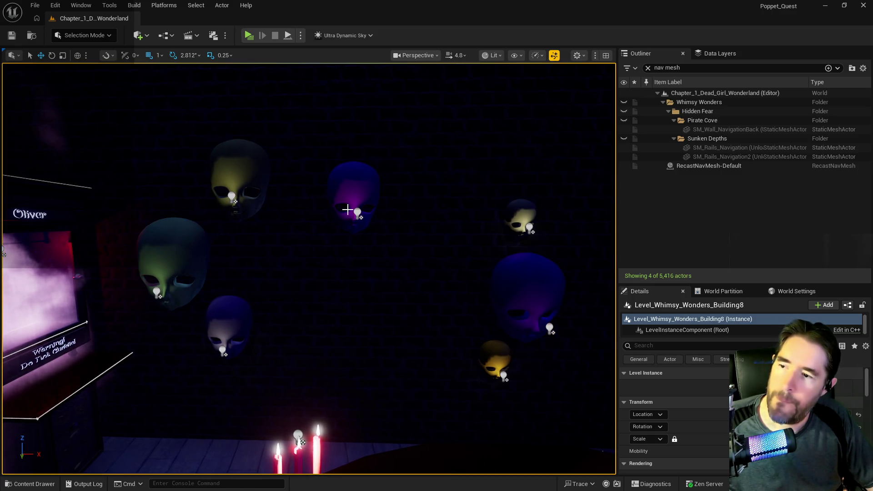
- Move Level_Doll_Face55 to the left and lower it
click(356, 182)
drag(376, 215, 333, 220)
drag(300, 187, 304, 222)
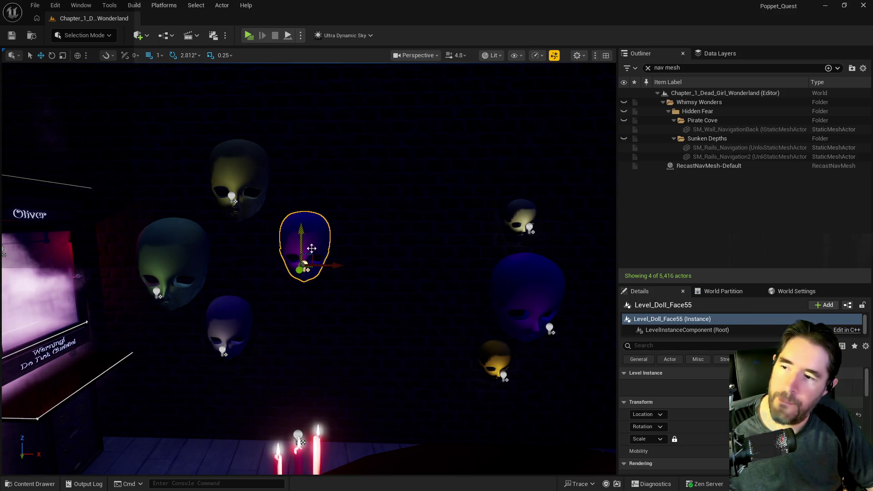
drag(337, 267, 328, 267)
- Move a doll face right past the teal face and raise it above it
key(d)
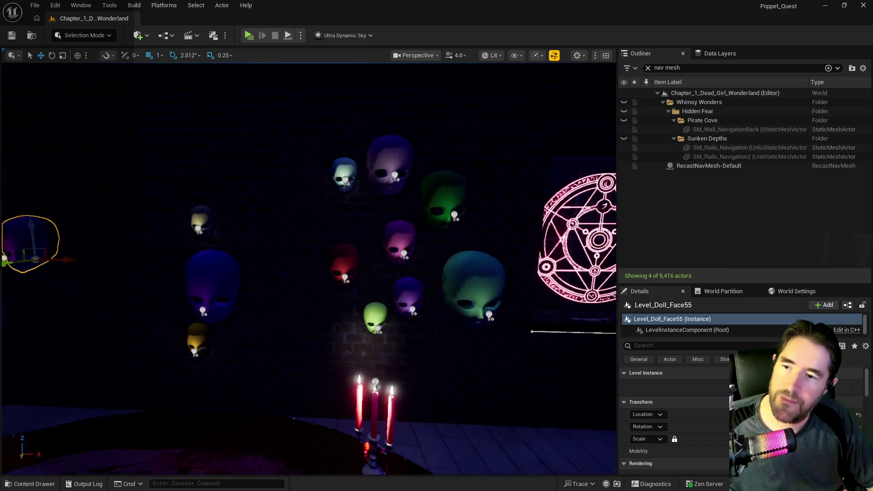
key(s)
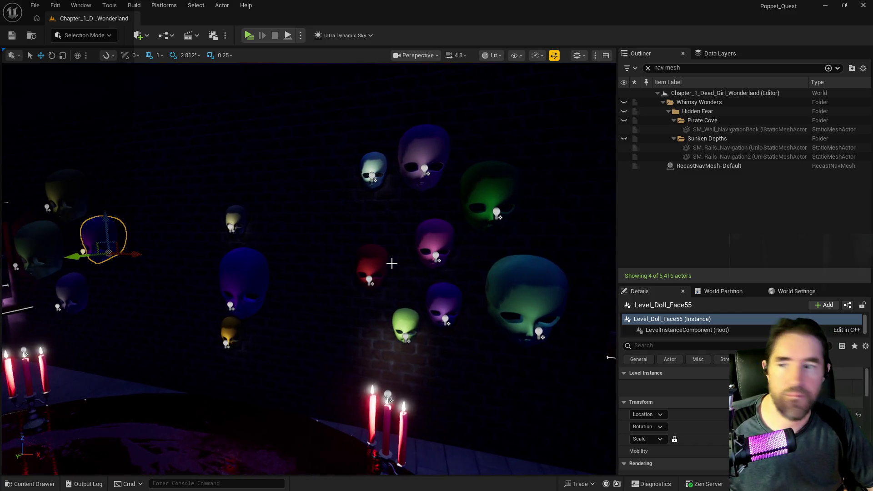
drag(402, 280, 581, 286)
key(d)
key(a)
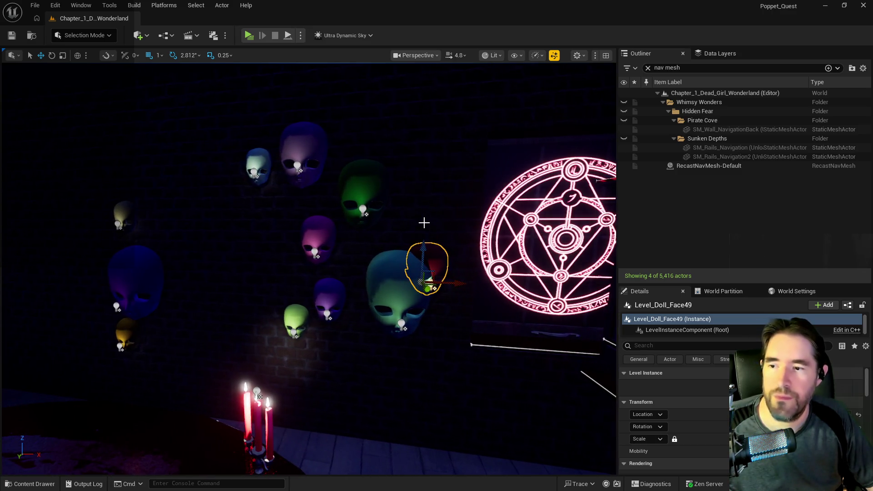
drag(425, 255, 427, 202)
mouse_move(354, 223)
mouse_down()
mouse_move(349, 214)
mouse_move(340, 241)
mouse_move(234, 77)
mouse_up()
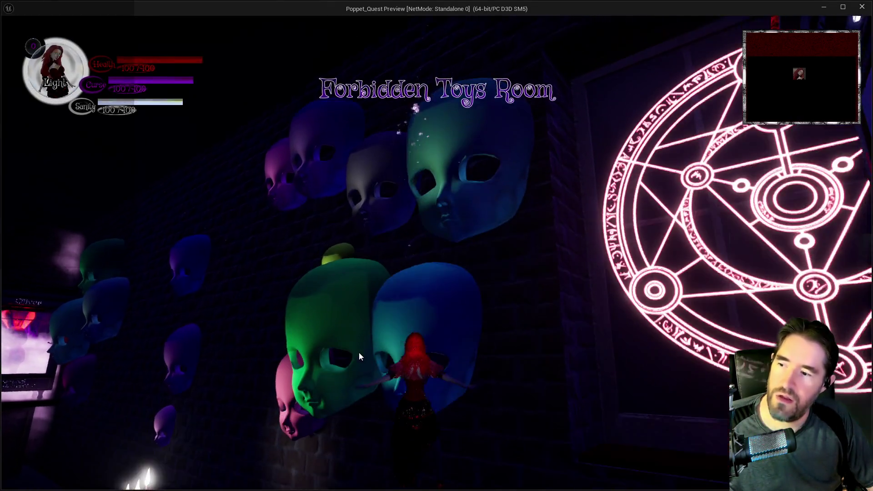
- Switch the character to Darkness form and walk her to the candle-lit mask wall
click(359, 356)
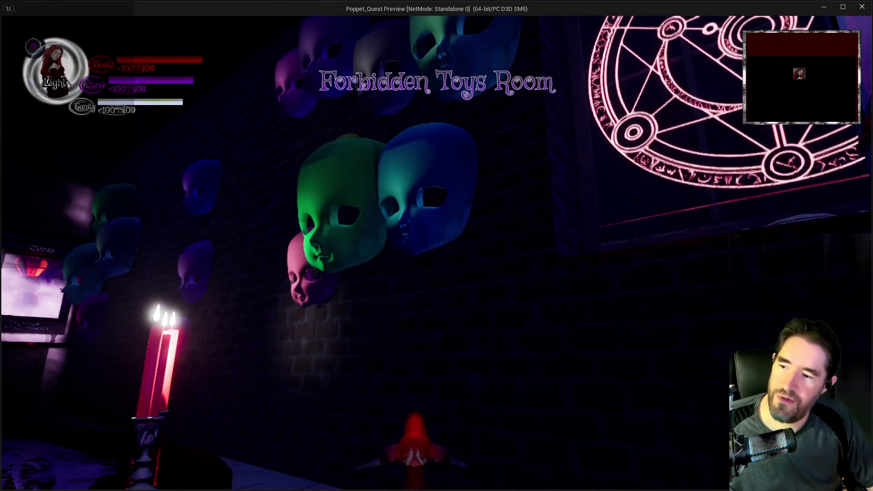
key(w)
key(w)
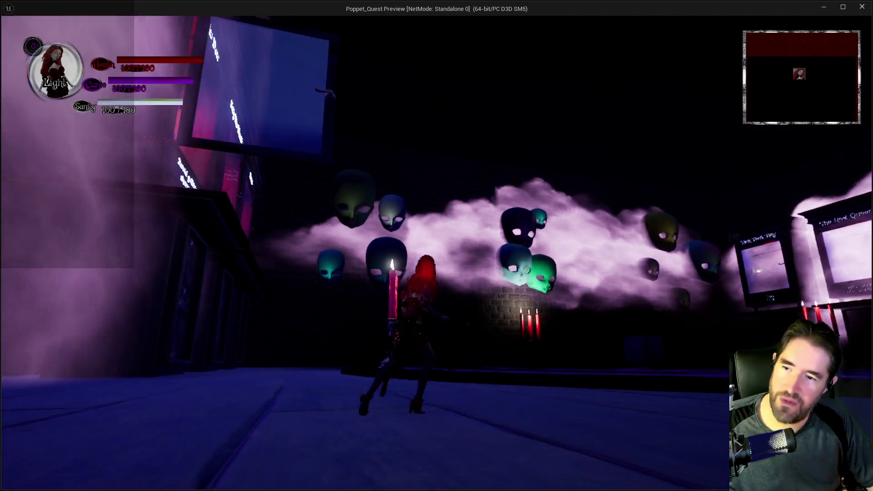
key(q)
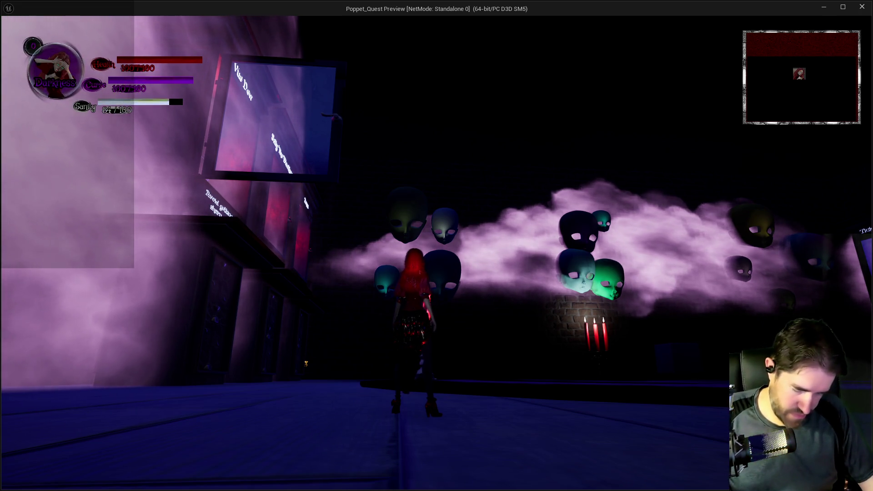
key(w)
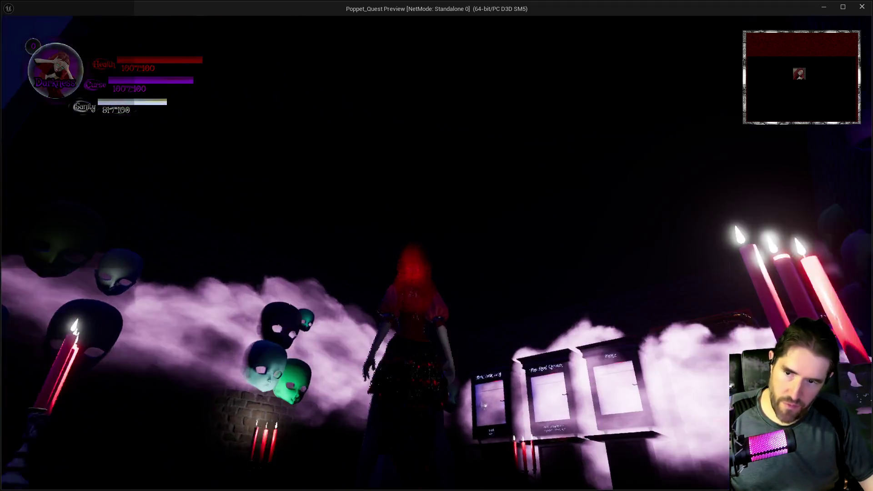
key(w)
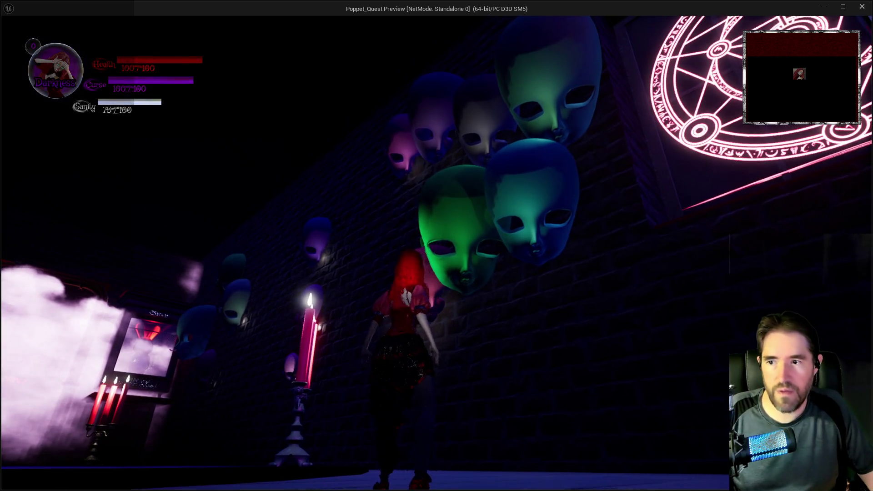
key(w)
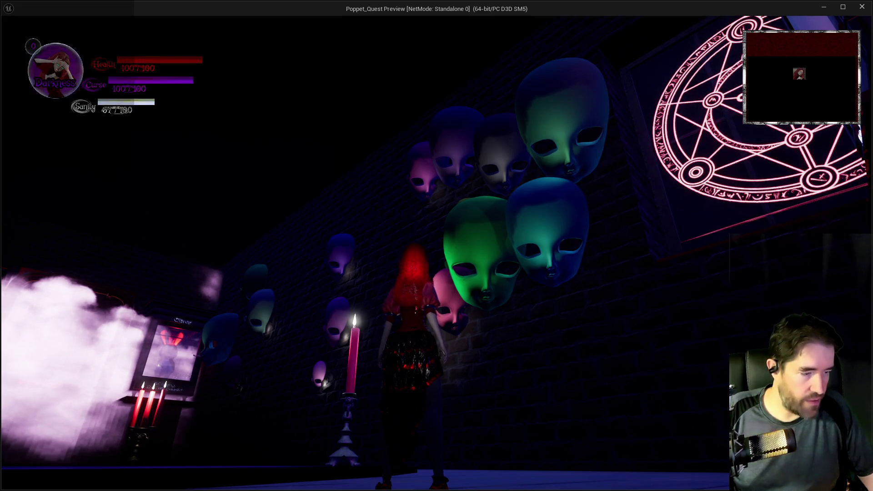
key(w)
key(w)
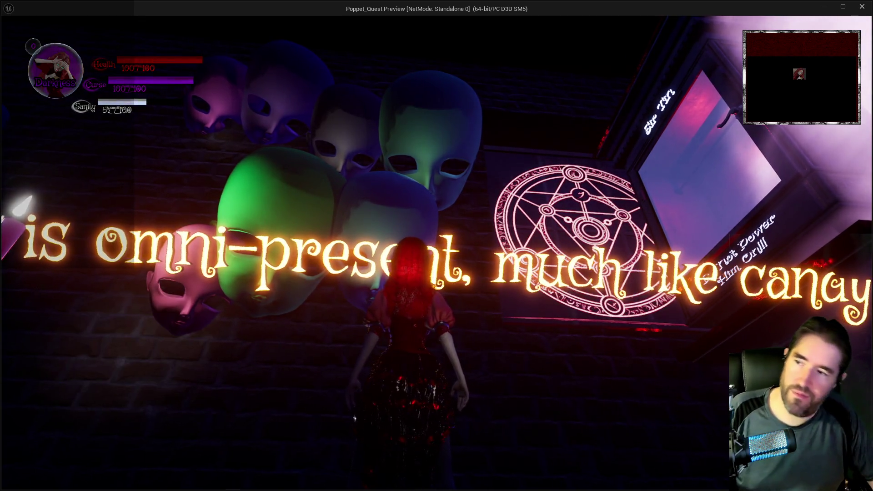
- Walk the character along the mask wall into the Vile Dew boss arena, then stop the session
key(w)
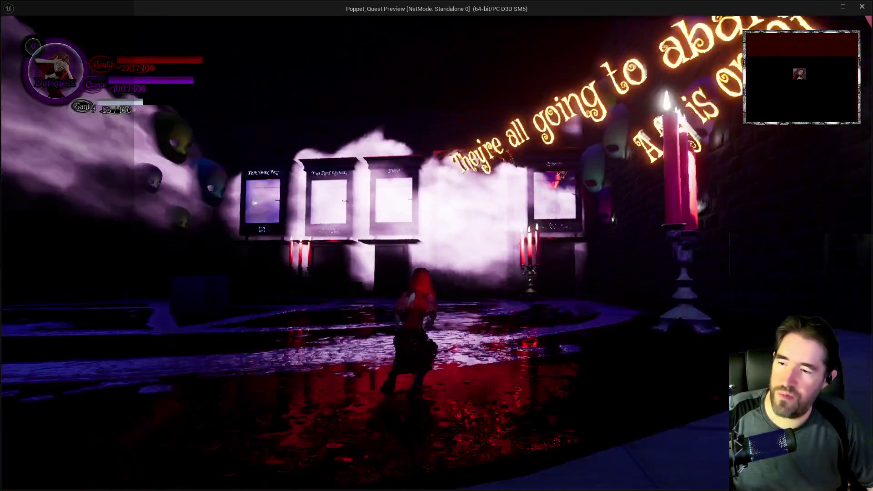
key(w)
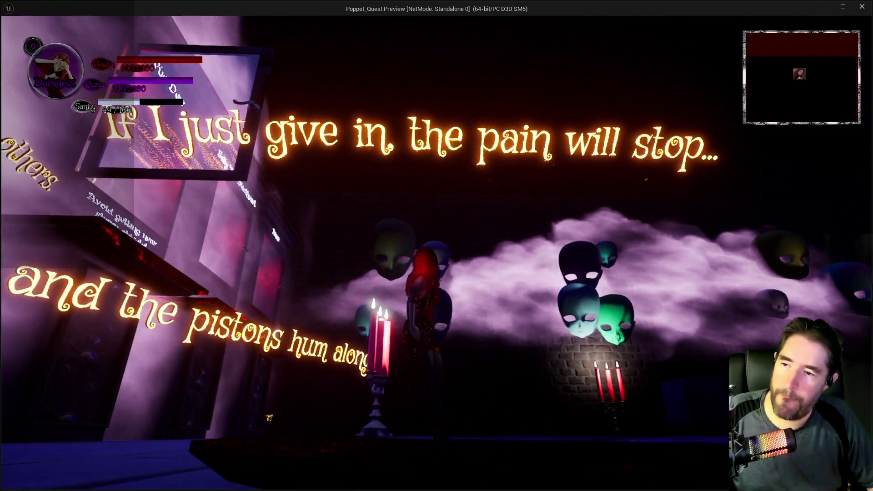
key(w)
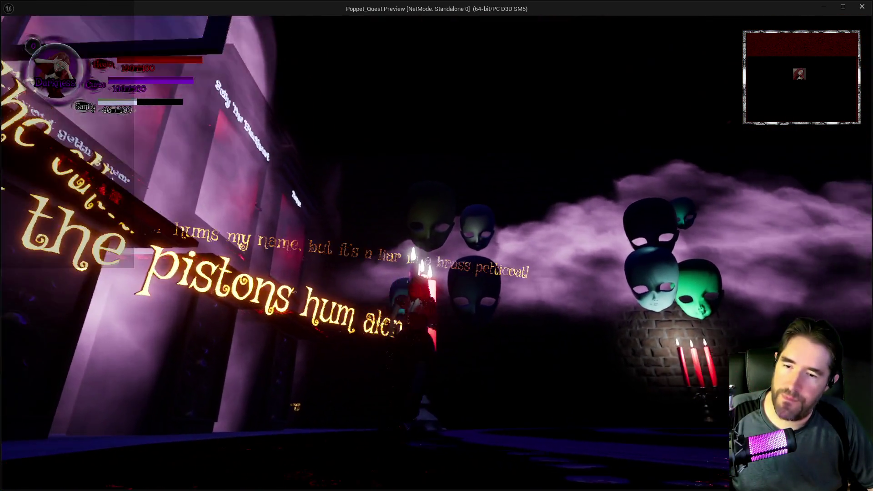
key(w)
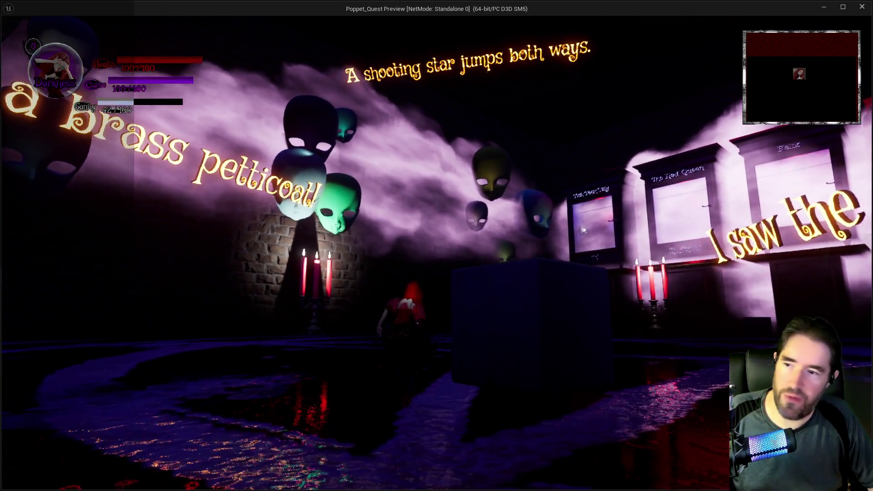
key(w)
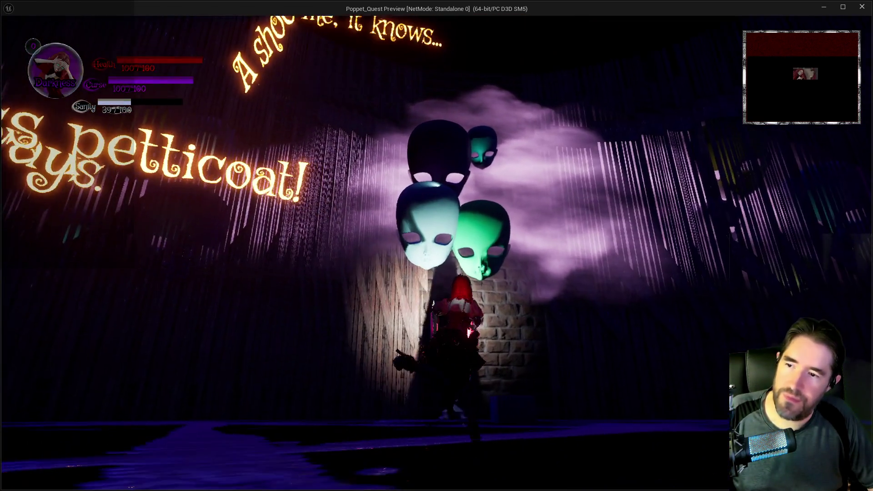
key(w)
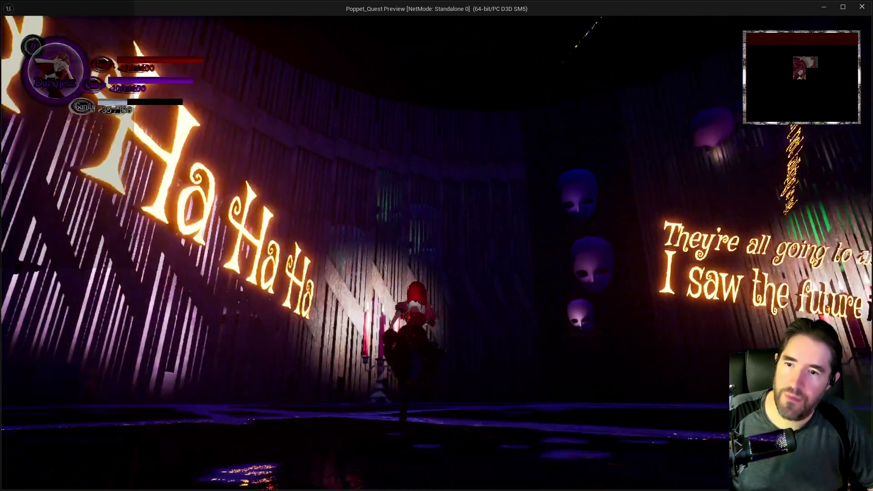
key(w)
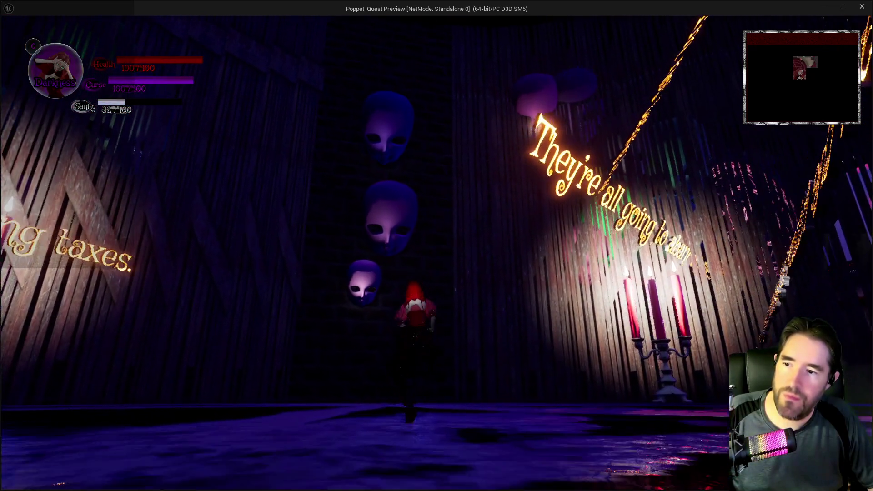
key(w)
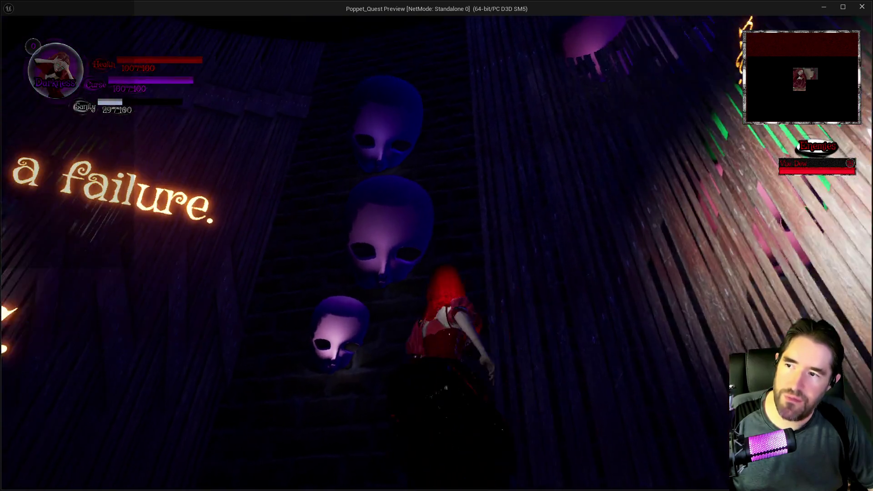
key(w)
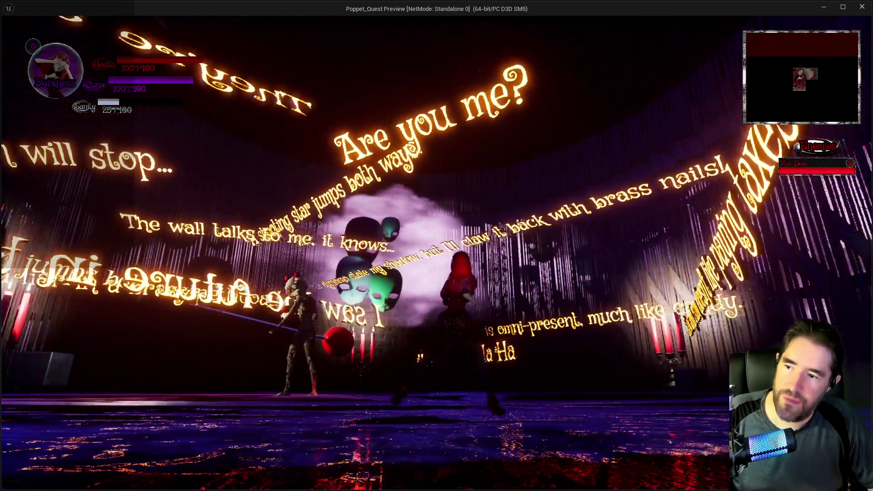
key(w)
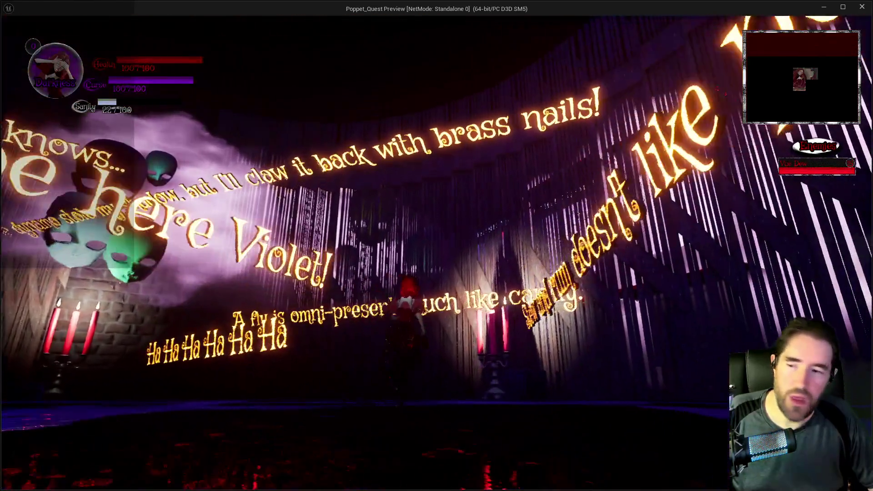
key(w)
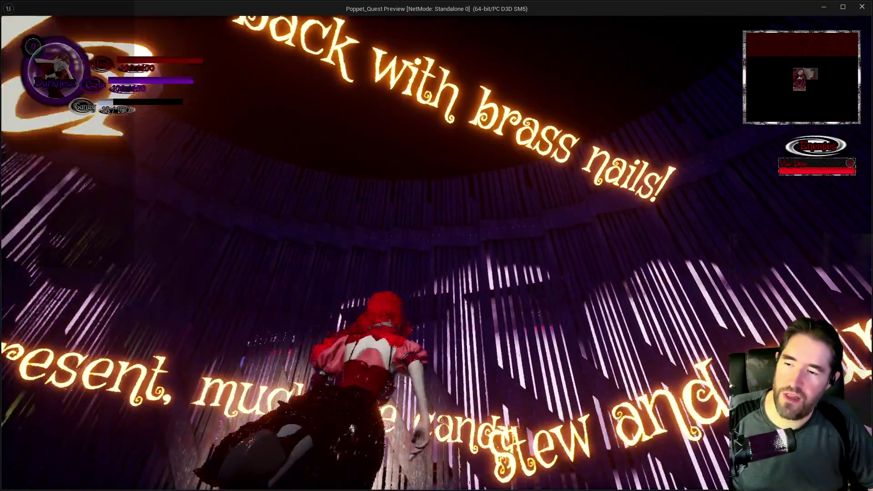
key(w)
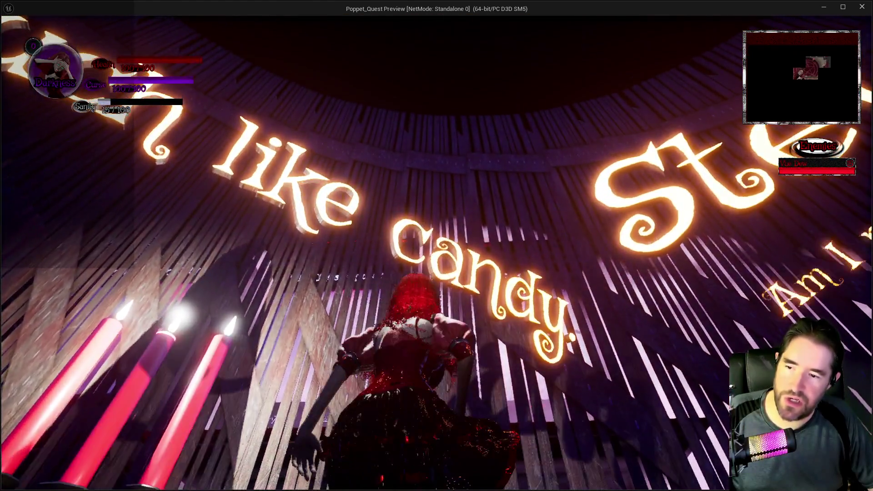
key(w)
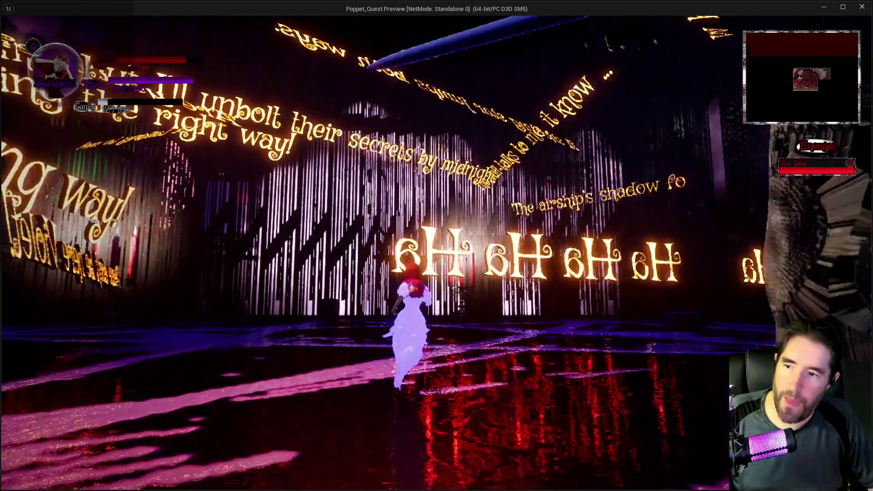
key(alt+Tab)
key(Escape)
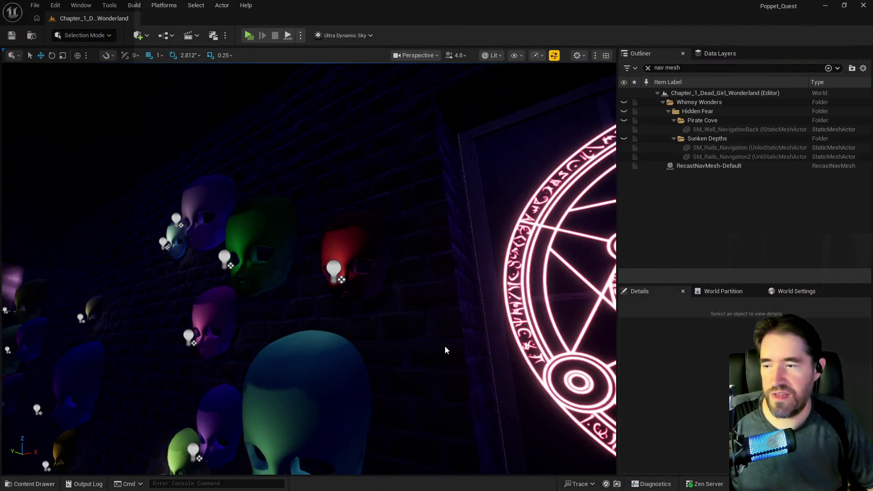
- Fly the viewport camera over to the floating doll faces and select one
key(w)
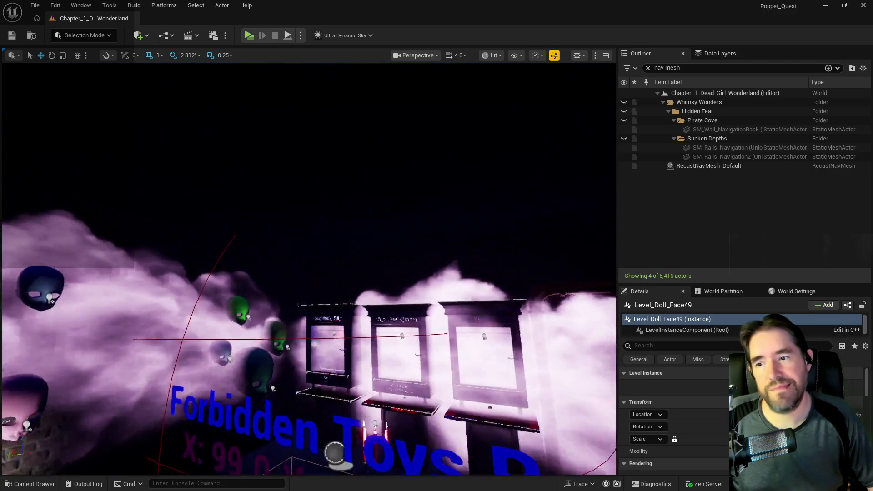
key(d)
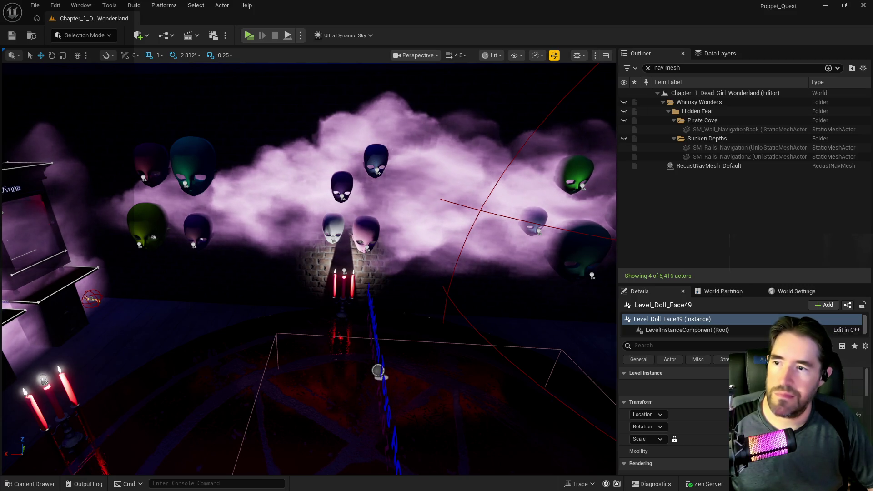
click(648, 68)
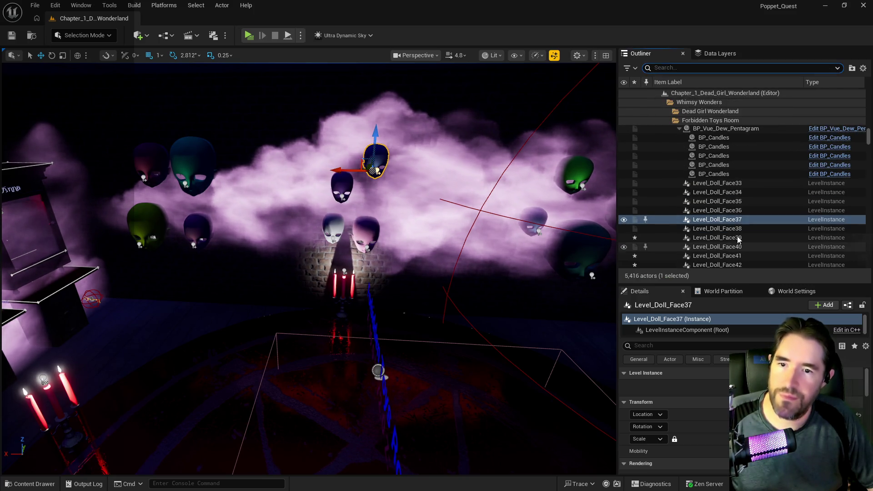
- Search the Content Drawer for 'doll face' and open BP_Doll_Face
key(ctrl+space)
click(188, 119)
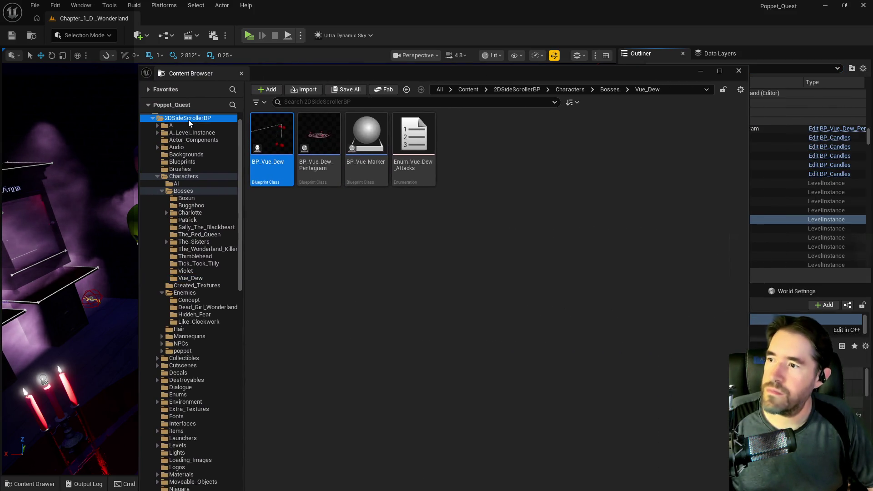
click(296, 107)
text(dol)
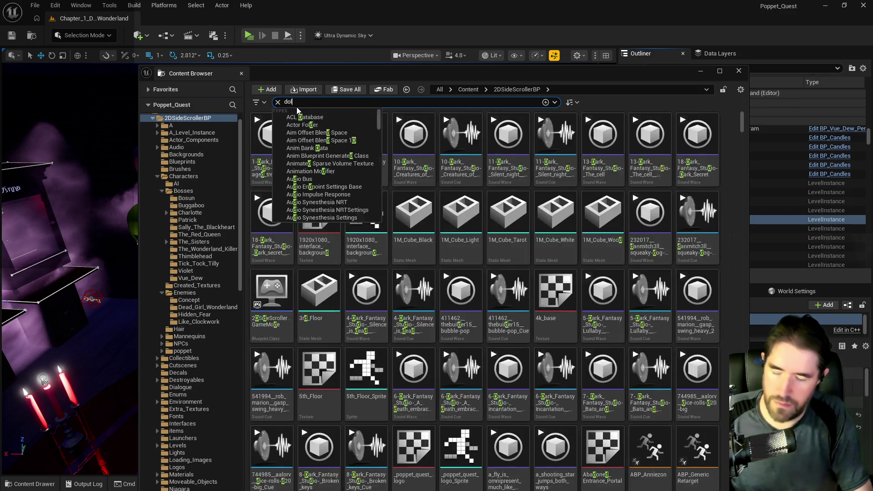
text(l face)
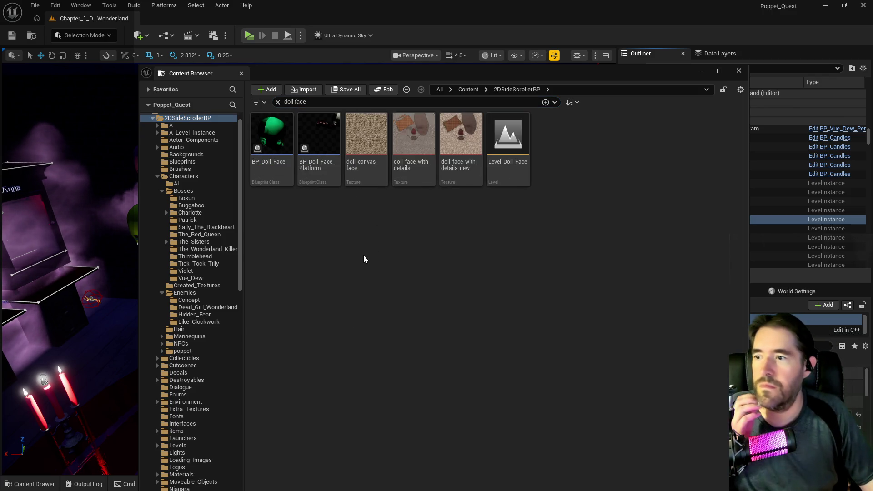
click(279, 142)
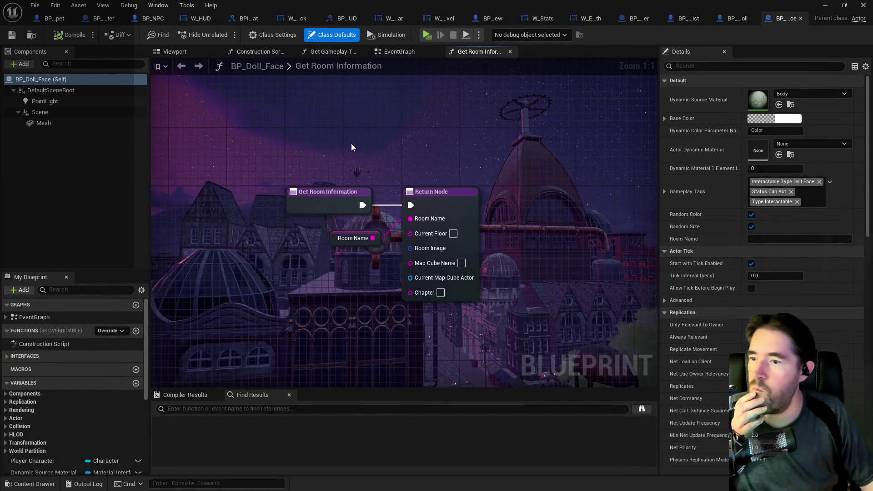
- Pan around BP_Doll_Face's EventGraph to inspect the BeginPlay, Timeline and Face the Target nodes
click(396, 53)
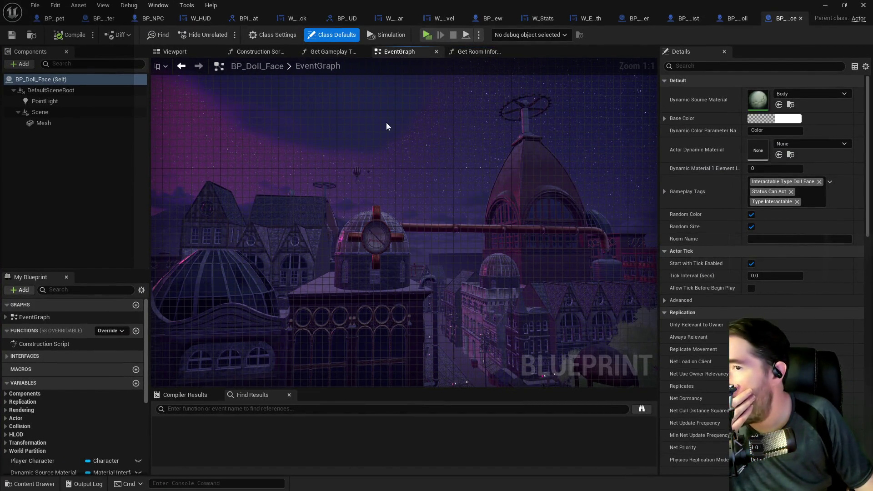
scroll(370, 189, up, 3)
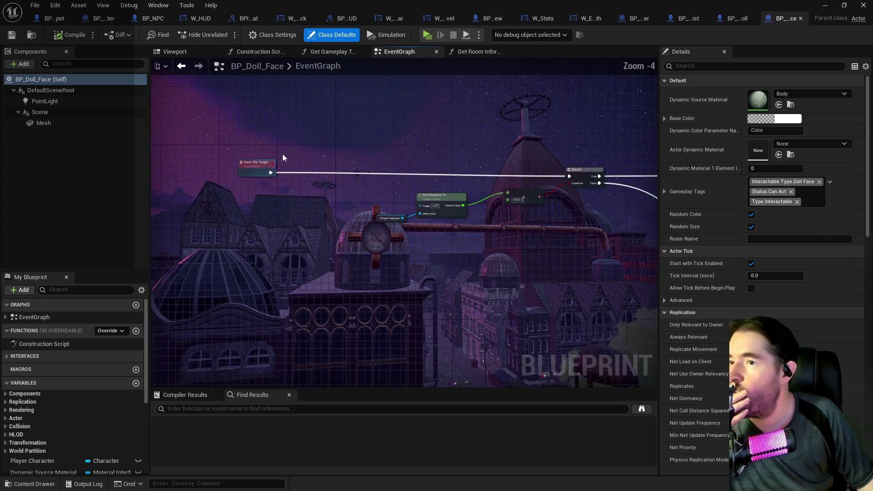
drag(318, 203, 225, 168)
scroll(331, 171, down, 2)
drag(415, 168, 181, 171)
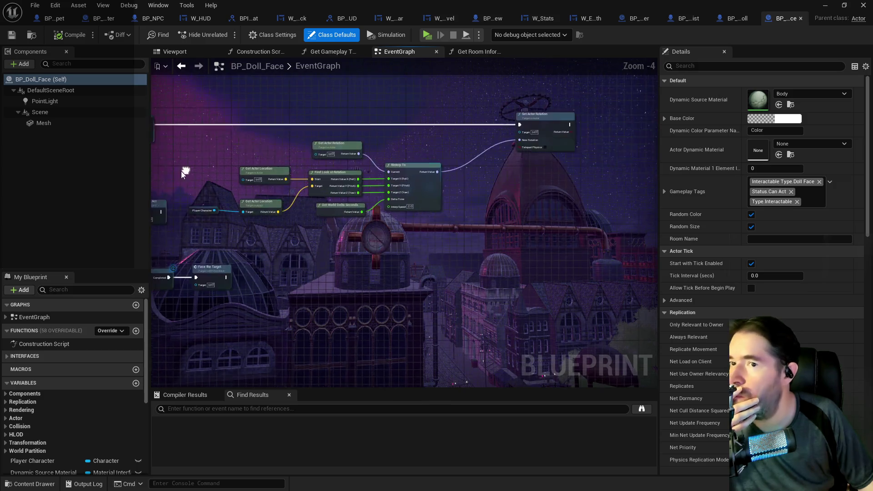
scroll(435, 177, down, 8)
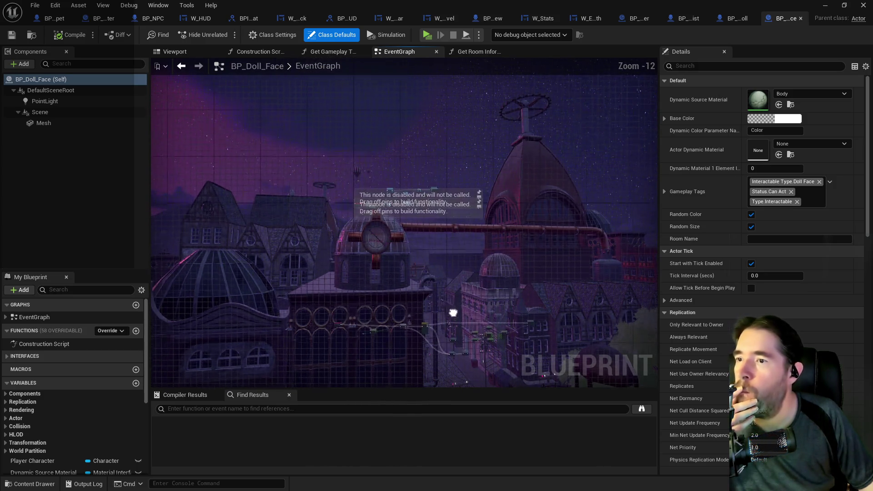
scroll(449, 203, up, 9)
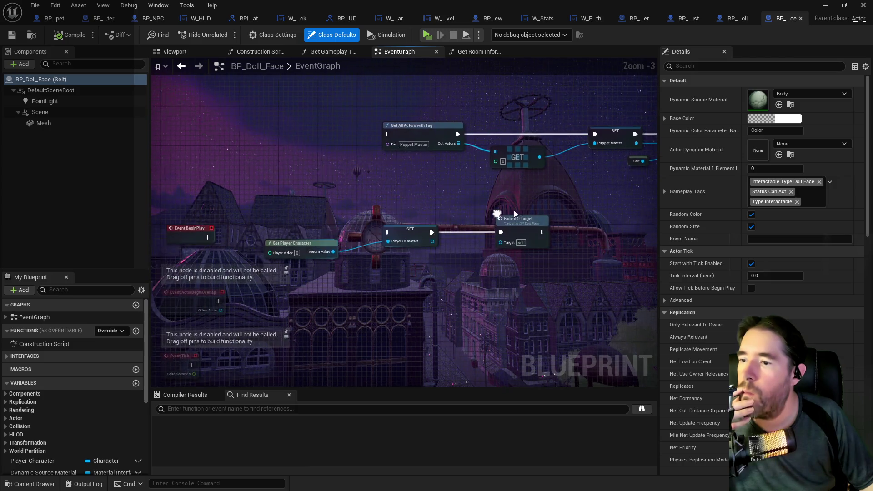
mouse_move(384, 226)
mouse_down()
mouse_move(369, 215)
mouse_move(383, 140)
mouse_up()
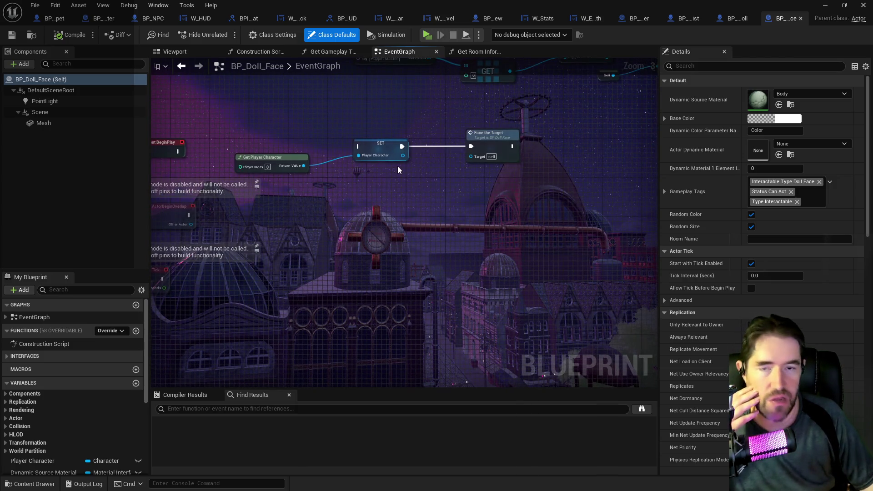
scroll(397, 165, down, 2)
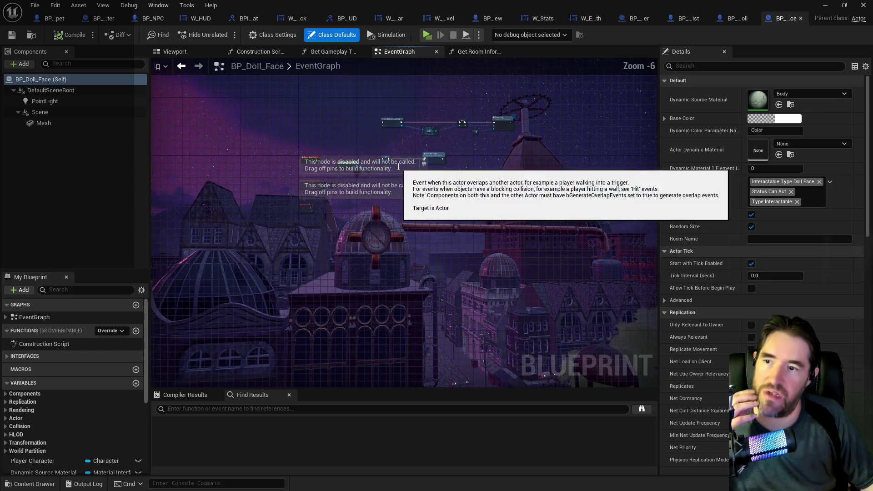
scroll(408, 148, up, 3)
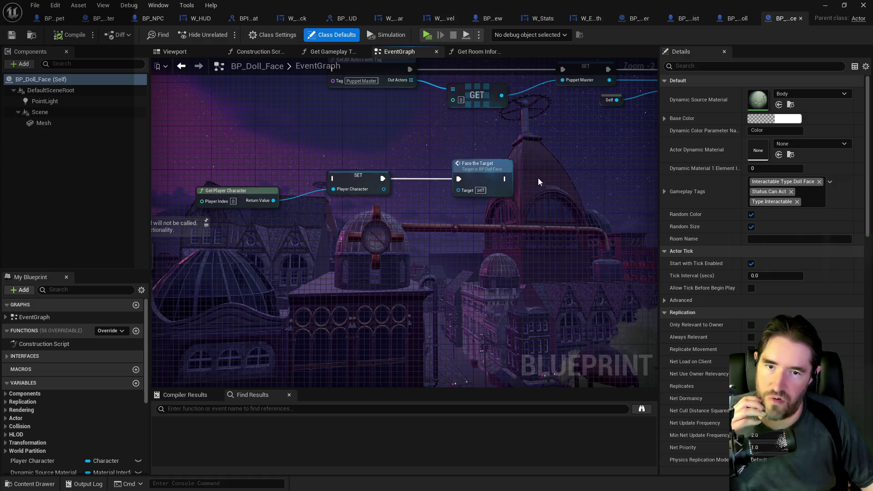
scroll(467, 274, down, 2)
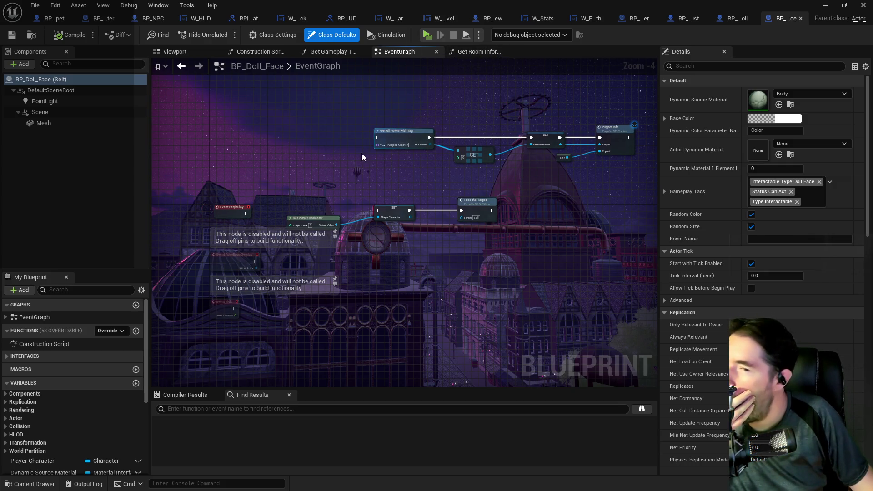
- Delete the BeginPlay nodes from Get All Actors through Face the Target
drag(309, 118, 633, 249)
key(Delete)
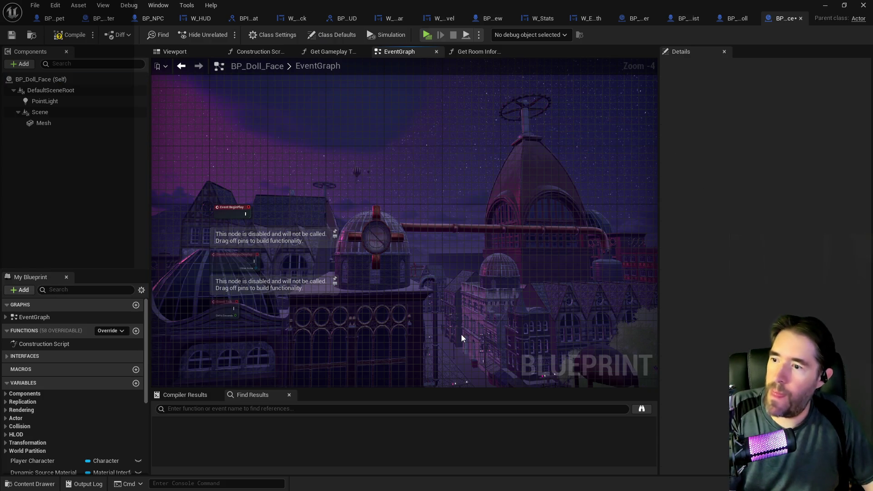
scroll(462, 157, down, 4)
scroll(336, 214, up, 4)
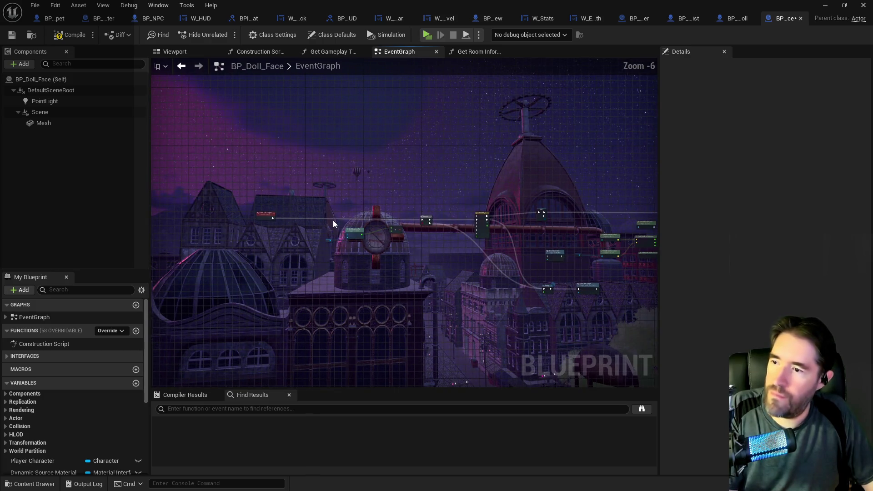
scroll(345, 220, up, 2)
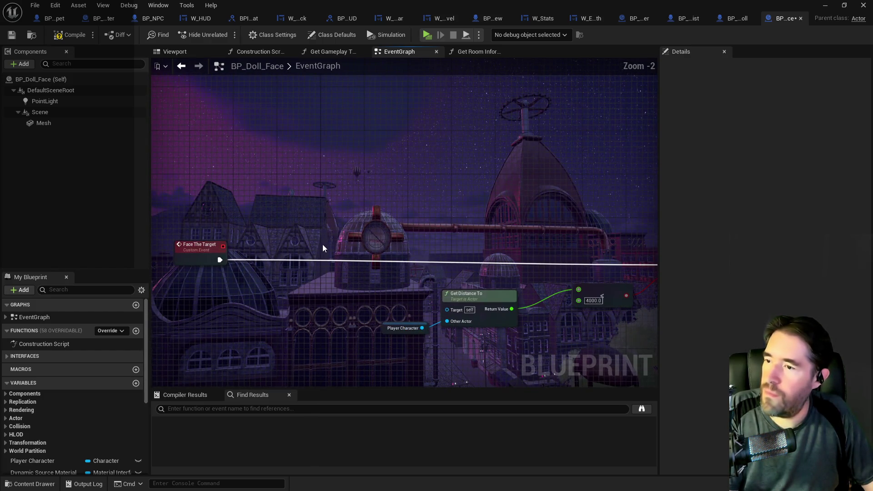
scroll(325, 228, down, 4)
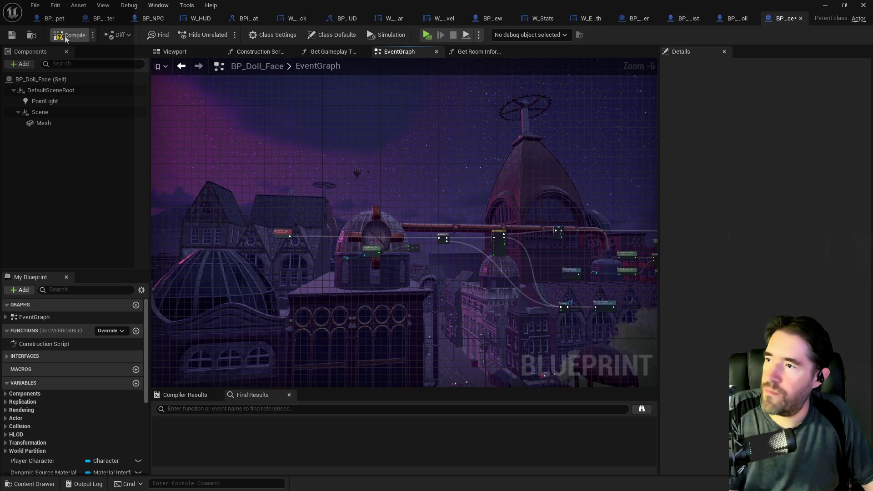
- Save BP_Doll_Face and switch to its Construction Script graph
click(14, 38)
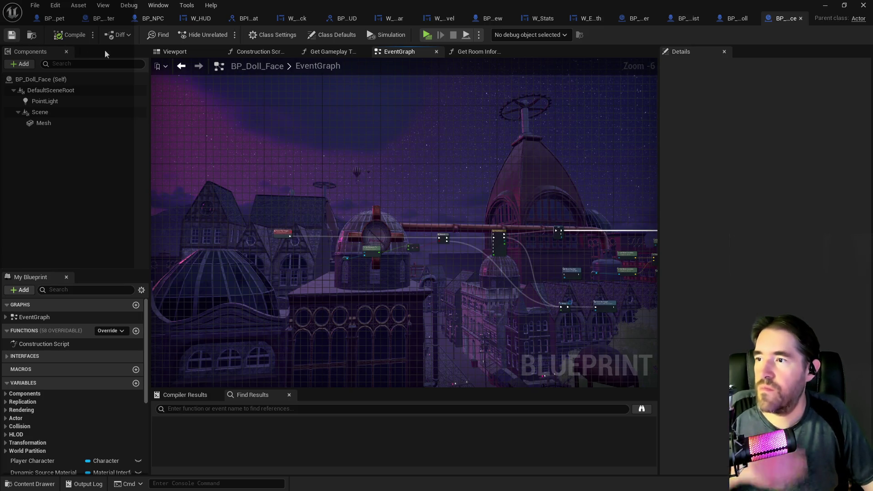
click(241, 54)
scroll(347, 294, up, 1)
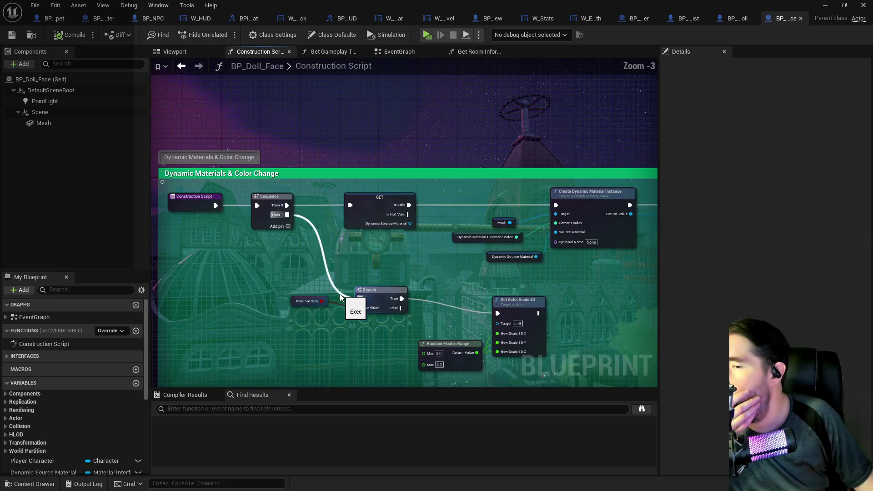
- Review the Dynamic Materials & Color Change nodes, then return to the level editor with Ctrl+B
scroll(364, 254, up, 2)
scroll(345, 306, up, 2)
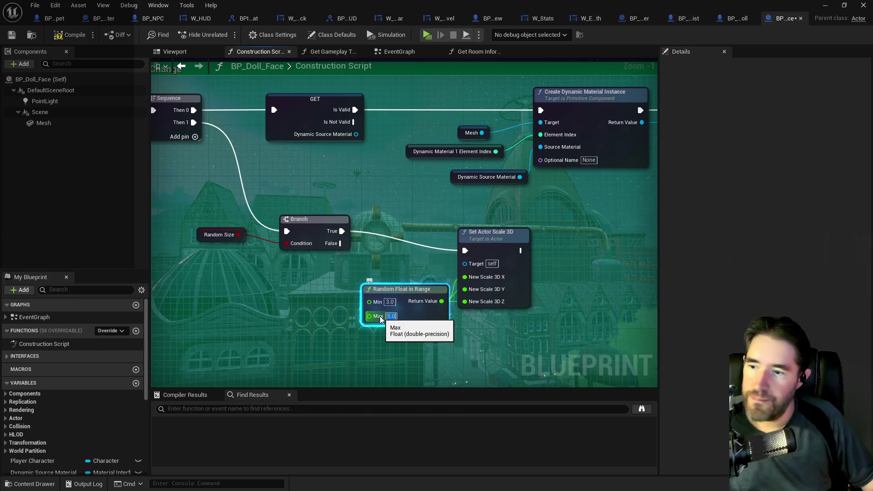
scroll(510, 345, down, 2)
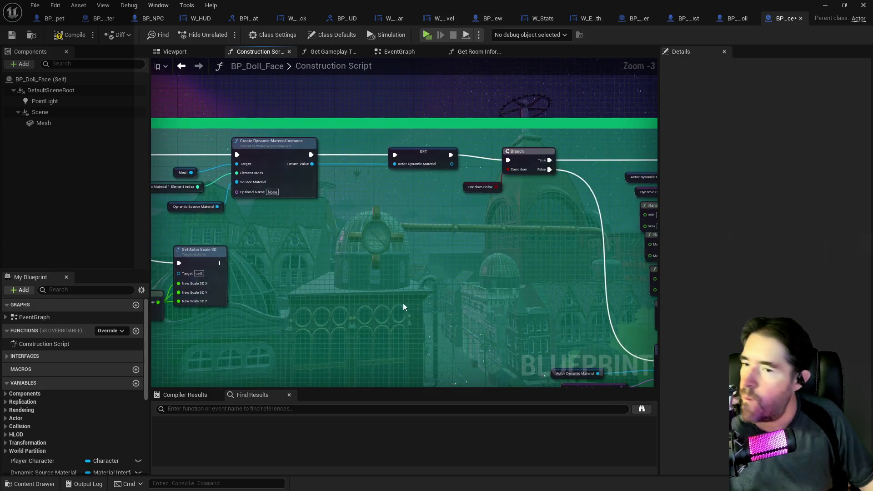
drag(403, 307, 243, 284)
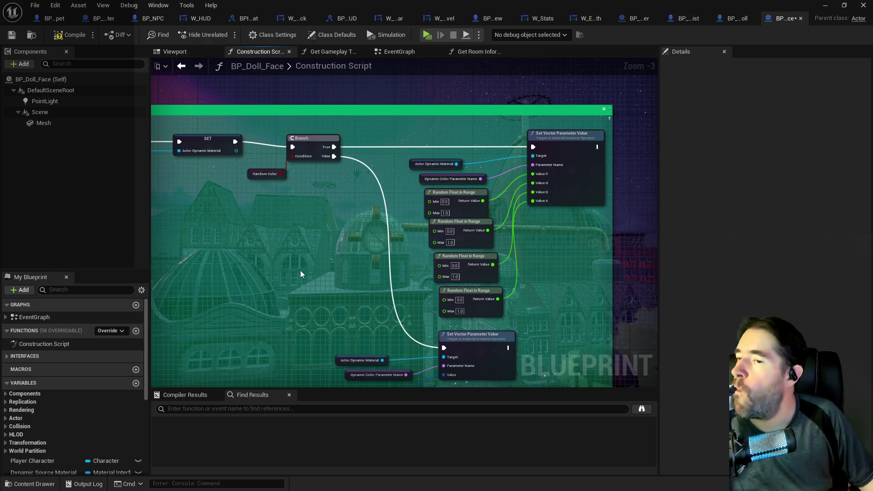
drag(310, 276, 389, 248)
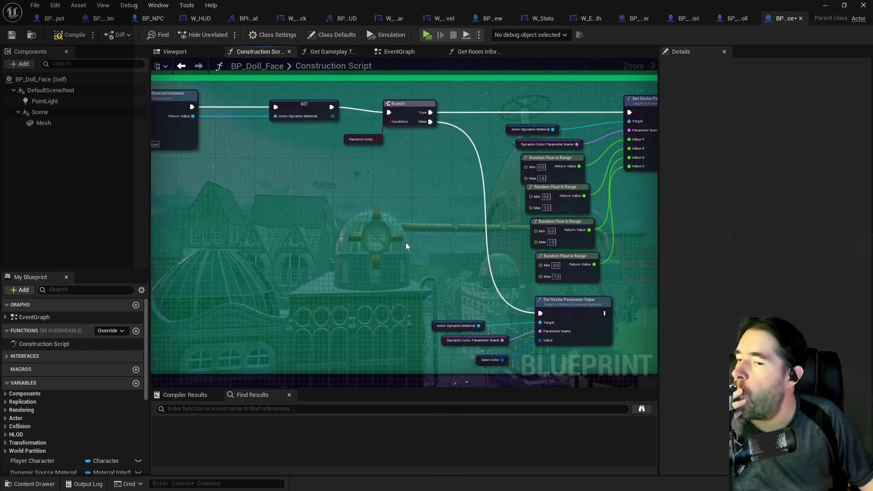
scroll(405, 247, down, 2)
scroll(329, 209, up, 2)
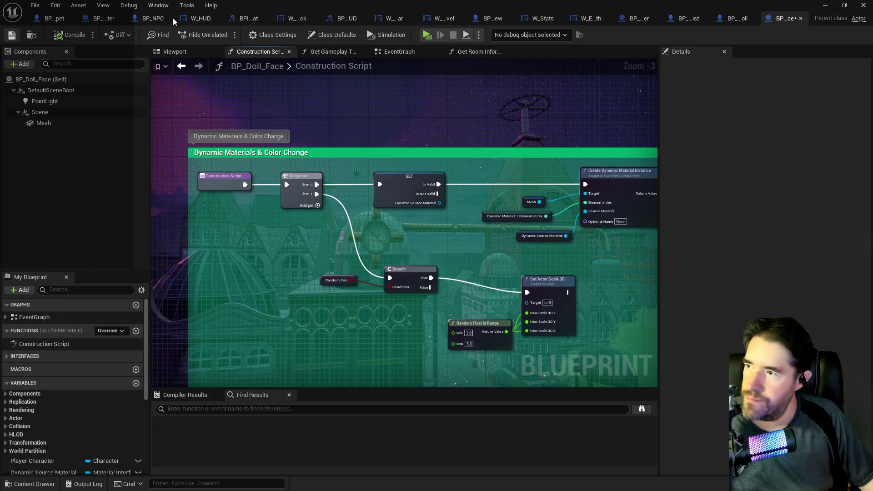
key(ctrl+b)
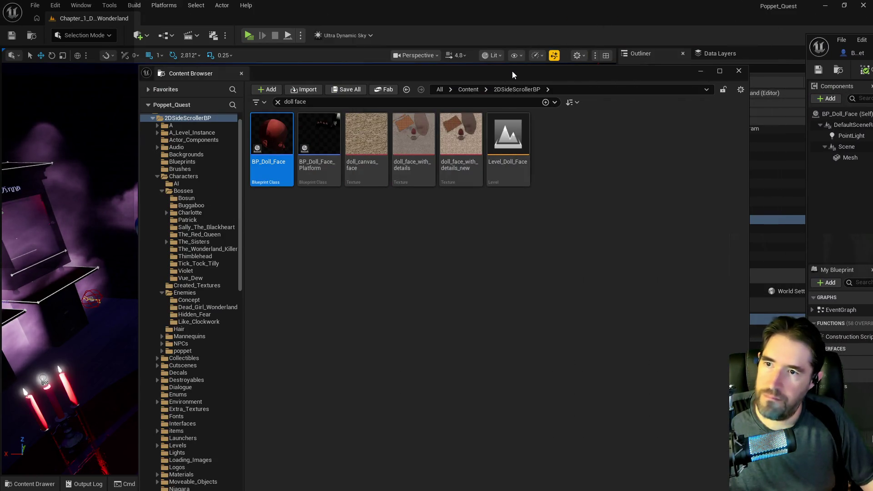
- Close the Content Browser, look around the Forbidden Toys Room, then stop the play-test
click(738, 70)
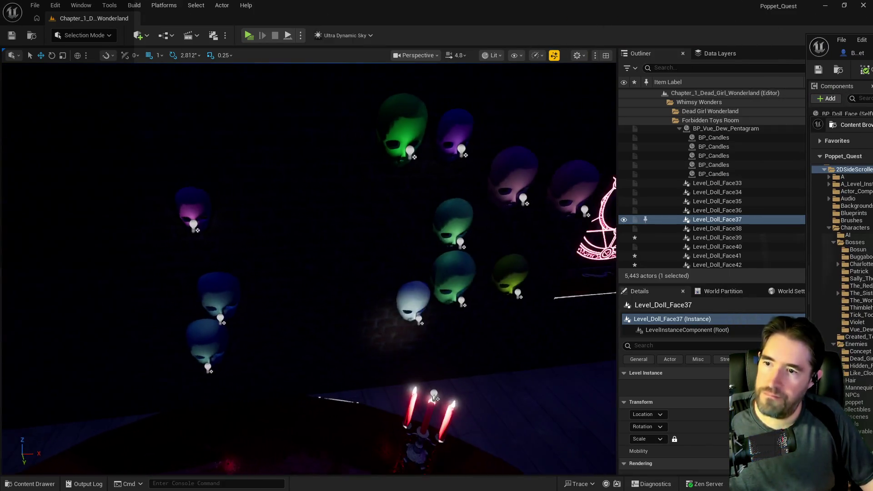
key(w)
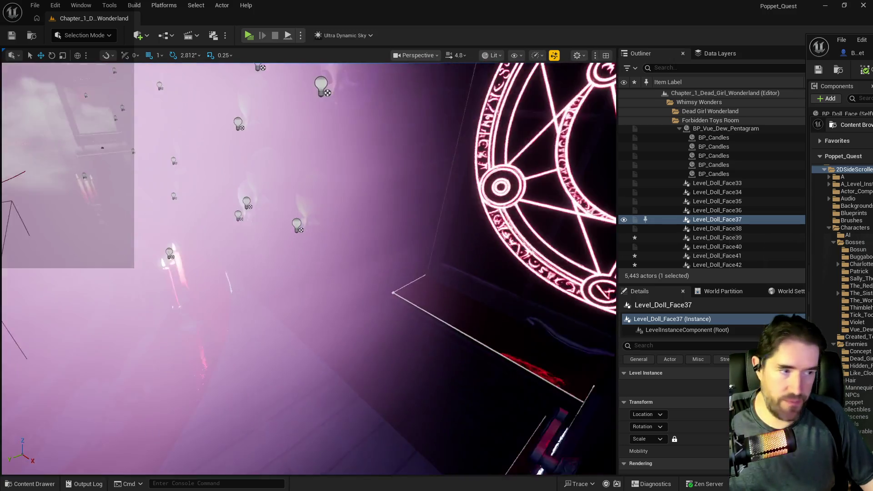
key(s)
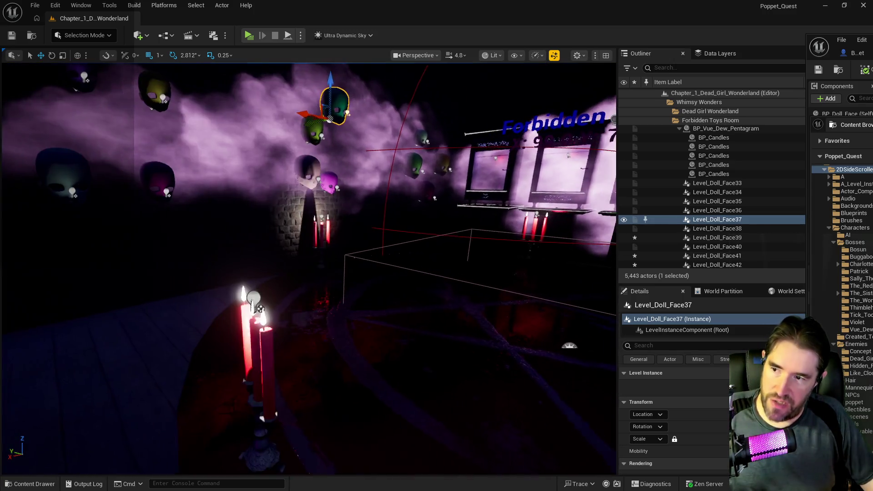
key(d)
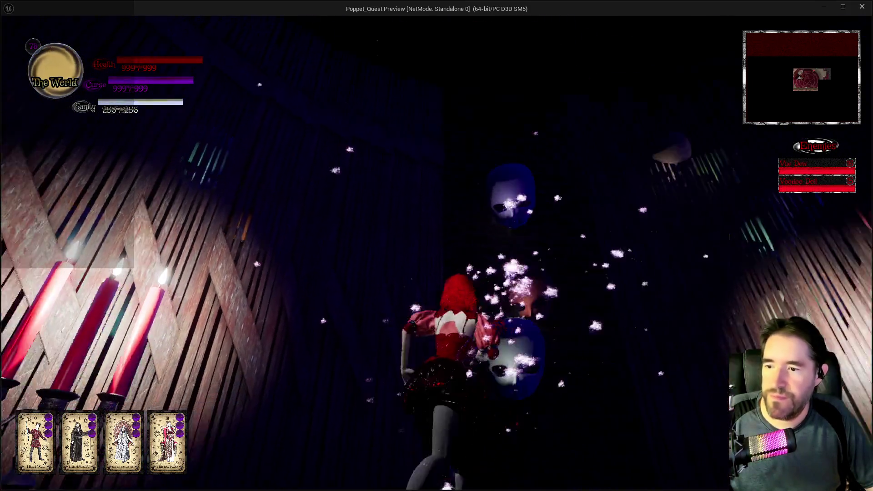
key(alt+Tab)
key(Escape)
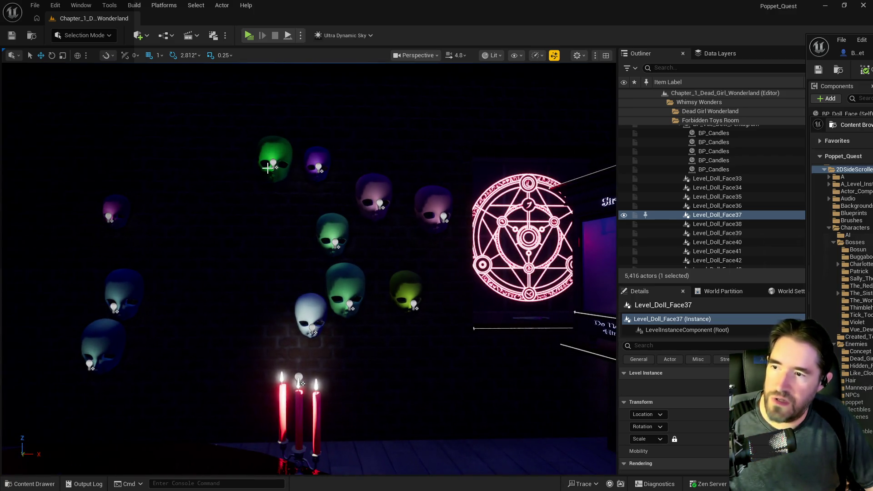
- Move Level_Doll_Face50 left along the wall, raise another doll face, then select Plane77
click(270, 169)
drag(486, 175, 161, 166)
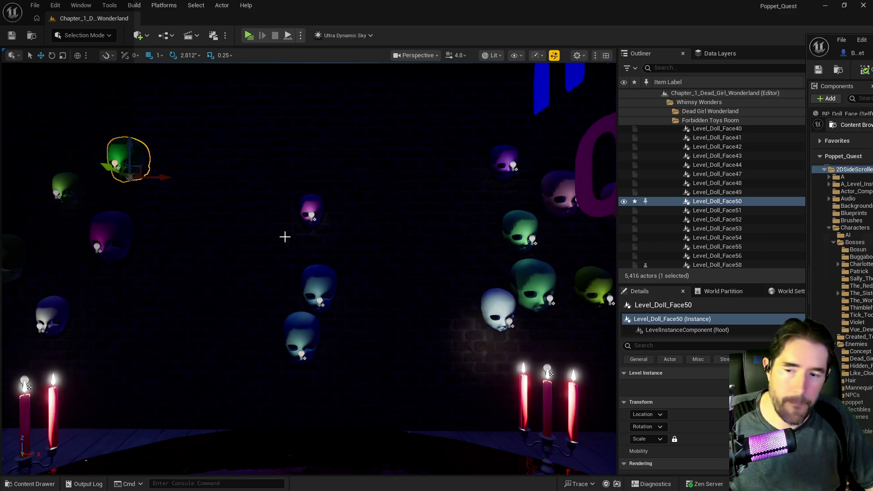
click(317, 284)
drag(316, 284, 316, 259)
click(310, 203)
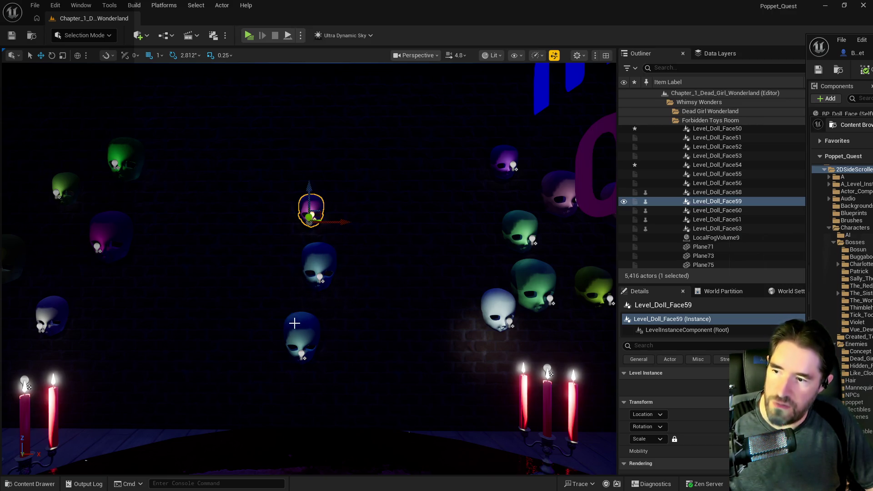
mouse_move(362, 330)
mouse_down()
mouse_move(279, 285)
mouse_move(248, 246)
mouse_move(348, 247)
mouse_move(396, 232)
mouse_move(416, 253)
mouse_move(273, 252)
mouse_move(359, 260)
mouse_up()
click(250, 250)
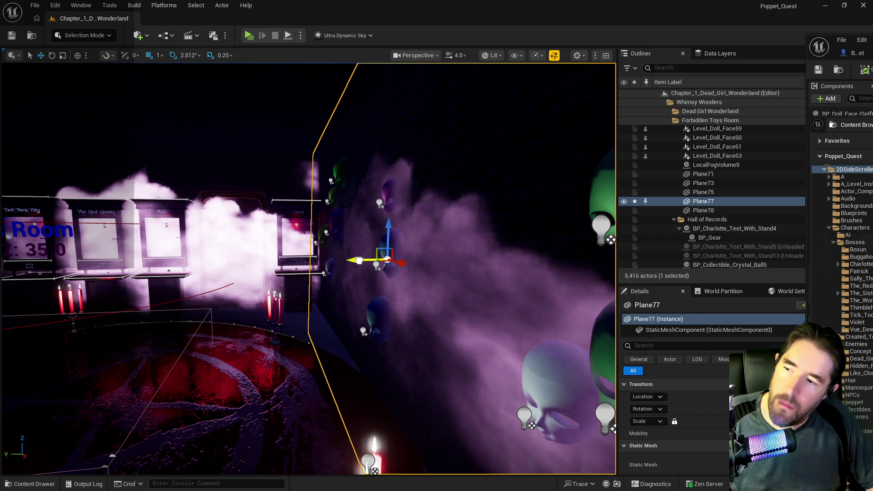
- Frame Level_Doll_Face57 and slide it along its X axis
drag(374, 324, 394, 278)
click(462, 278)
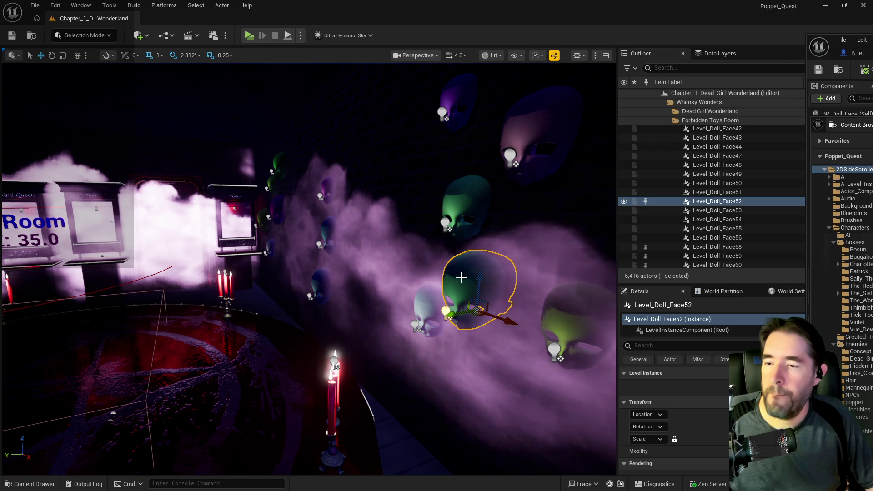
click(101, 358)
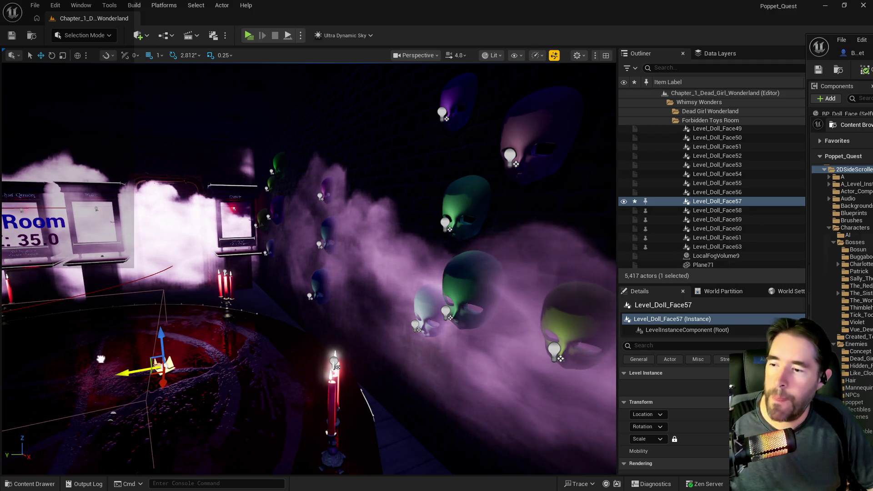
key(f)
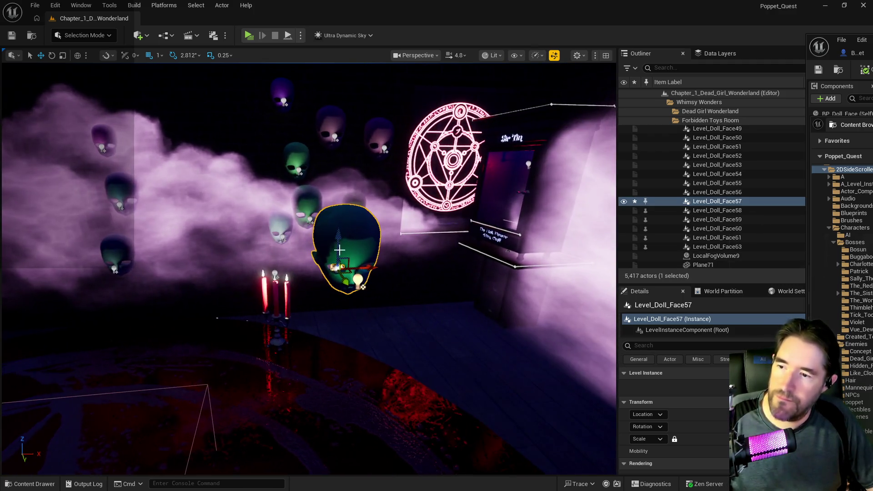
mouse_move(394, 228)
mouse_down()
mouse_move(386, 230)
mouse_move(394, 228)
mouse_up()
mouse_move(405, 258)
mouse_down()
mouse_move(316, 259)
mouse_move(288, 191)
mouse_move(273, 195)
mouse_move(291, 191)
mouse_up()
drag(354, 137, 390, 134)
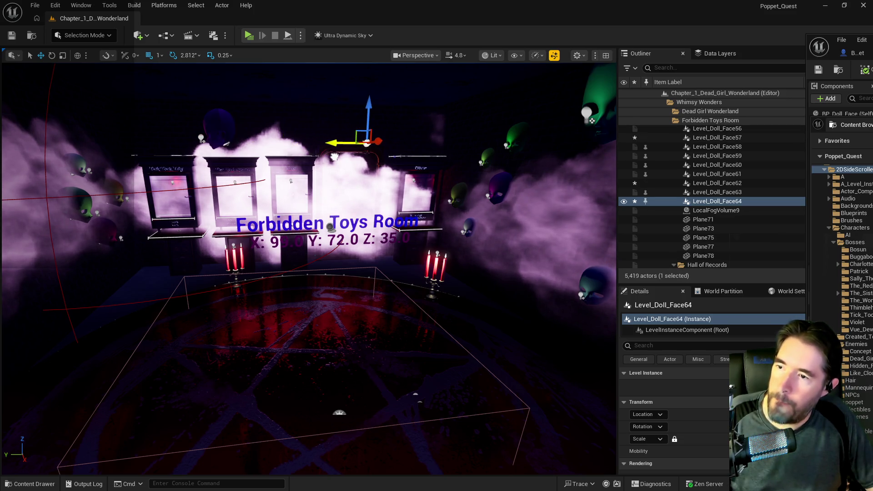
drag(340, 144, 332, 157)
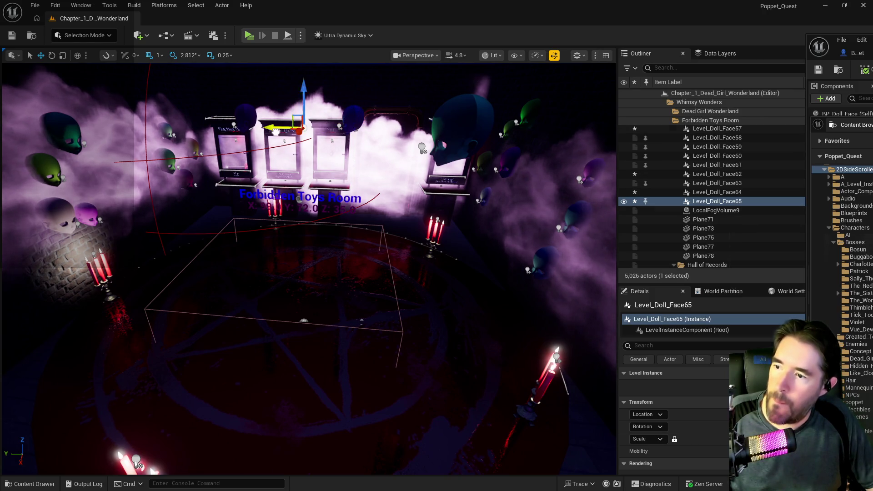
mouse_move(309, 162)
mouse_down()
mouse_move(293, 172)
mouse_move(415, 165)
mouse_up()
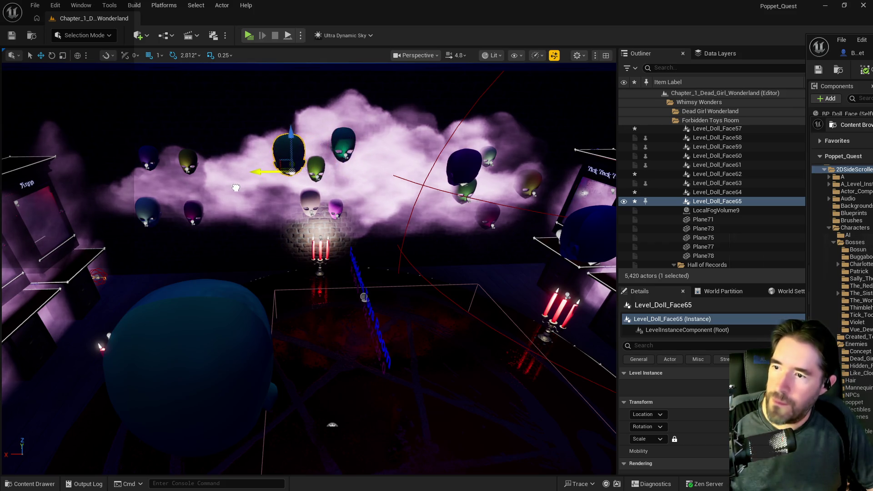
mouse_move(415, 165)
mouse_down()
mouse_move(400, 204)
mouse_move(382, 214)
mouse_move(296, 148)
mouse_up()
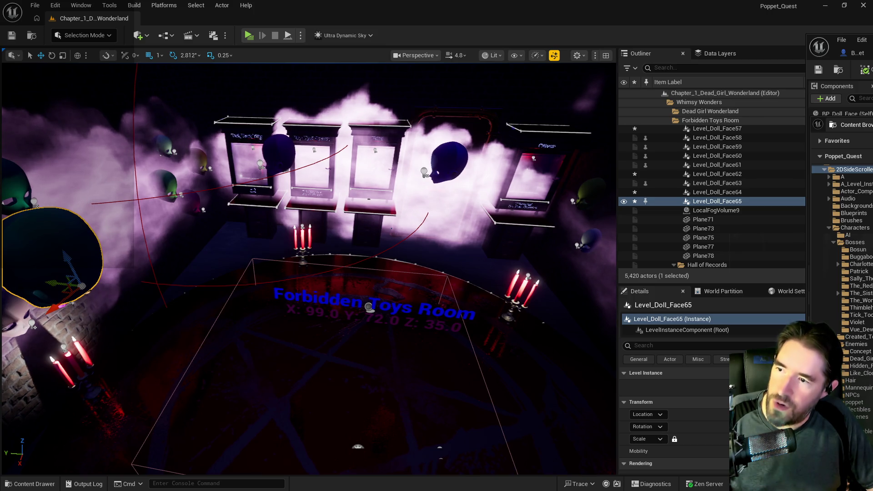
- Frame the view on the Level_Doll_Face64 and Level_Doll_Face57 heads
click(278, 153)
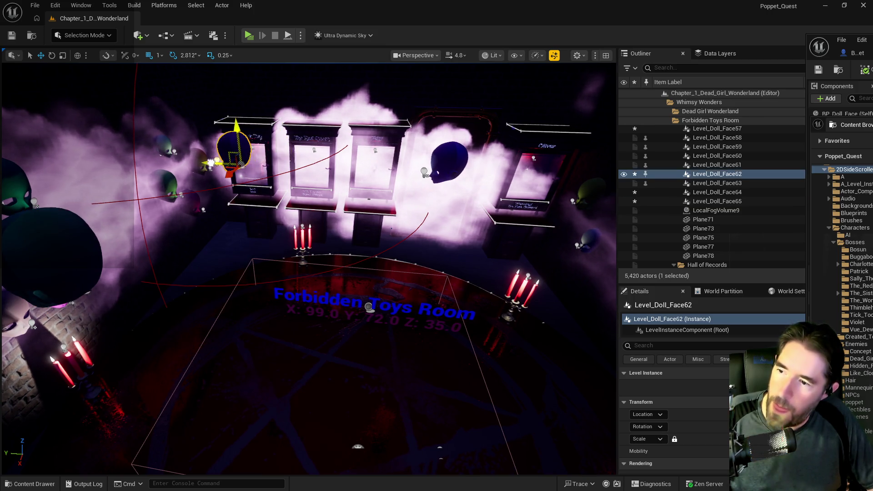
click(418, 180)
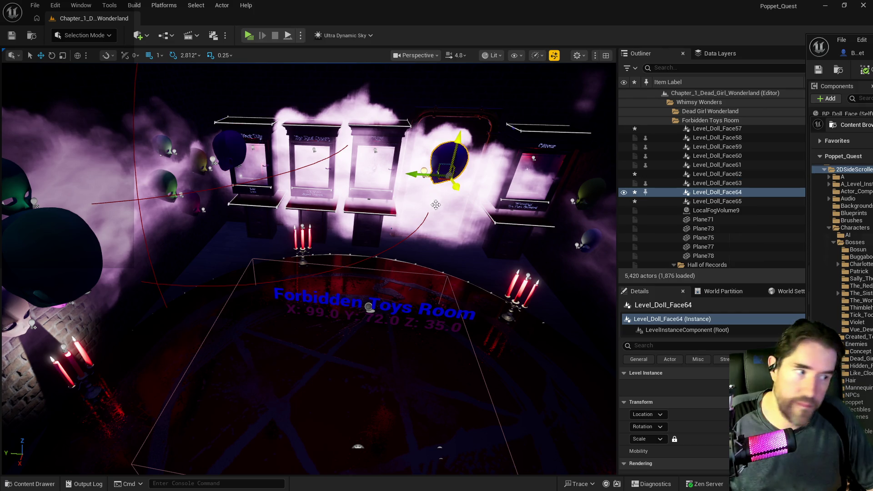
drag(418, 180, 409, 190)
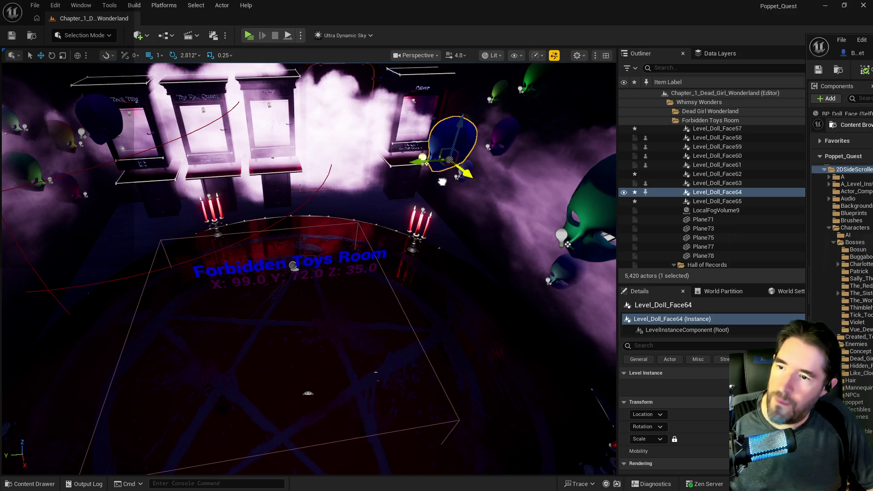
drag(442, 192, 504, 184)
key(f)
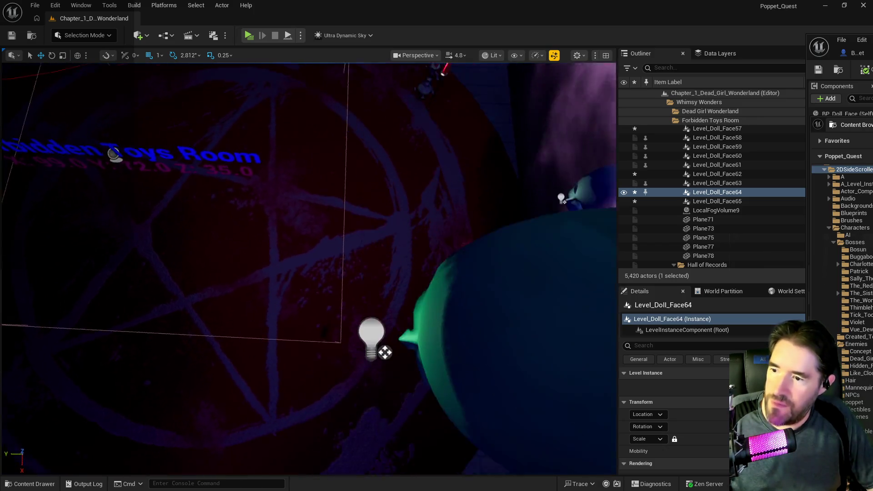
click(472, 155)
key(f)
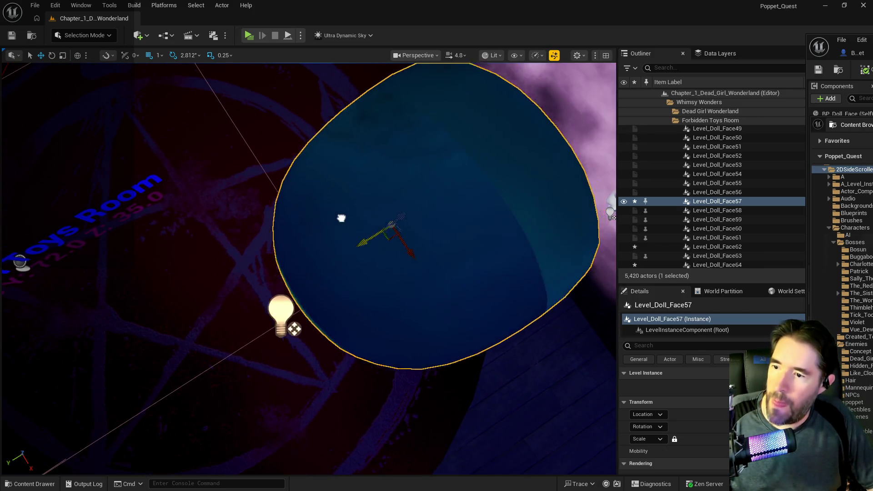
scroll(339, 288, down, 5)
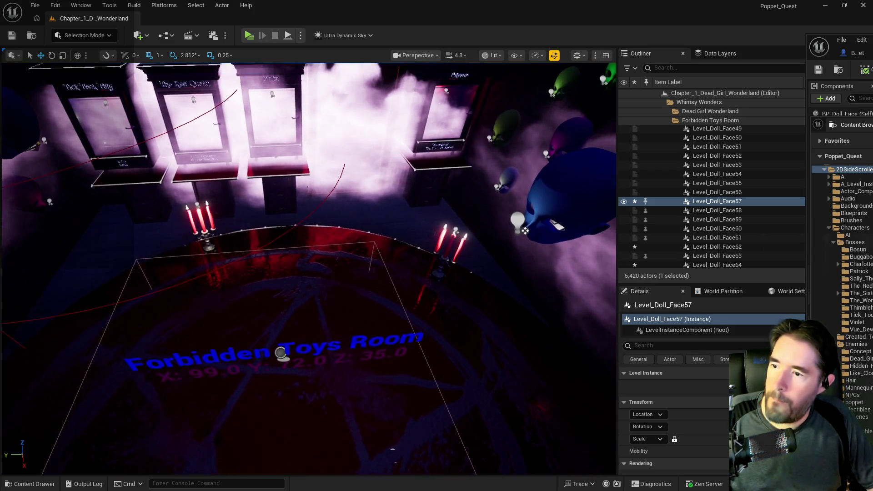
- Alt-drag Level_Doll_Face64 to duplicate it as Level_Doll_Face66, placed left of the original
click(536, 218)
mouse_move(526, 233)
alt+mouse_down()
mouse_move(293, 253)
mouse_move(299, 201)
mouse_move(316, 202)
mouse_move(255, 193)
mouse_move(175, 159)
mouse_move(272, 135)
mouse_move(573, 185)
mouse_move(295, 301)
alt+mouse_up()
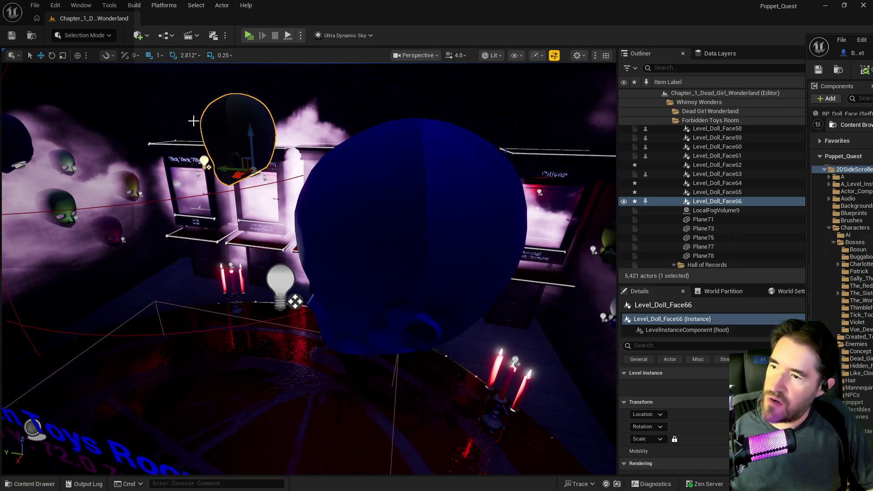
mouse_move(232, 178)
mouse_down()
mouse_move(318, 200)
mouse_move(309, 182)
mouse_move(318, 209)
mouse_move(343, 200)
mouse_up()
drag(293, 210, 335, 189)
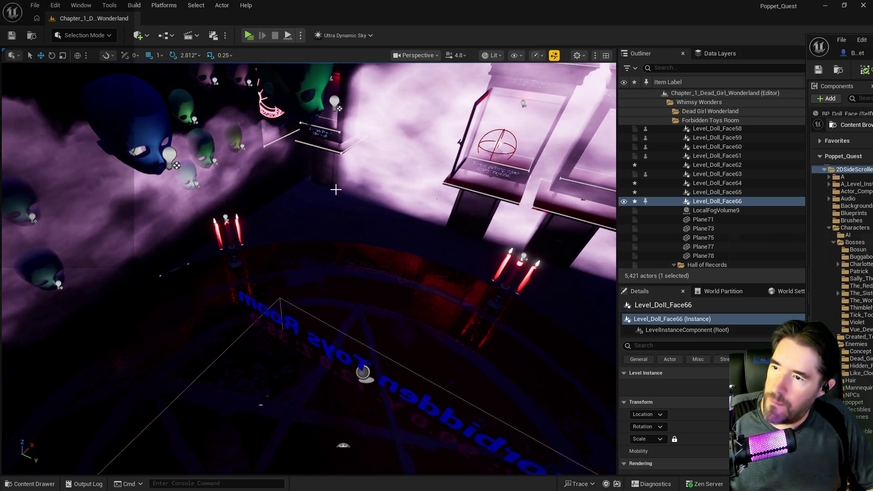
- Shift Level_Doll_Face57 to the right and move the view closer to it
click(299, 105)
mouse_move(341, 127)
mouse_down()
mouse_move(373, 141)
mouse_move(422, 135)
mouse_up()
drag(357, 127, 361, 115)
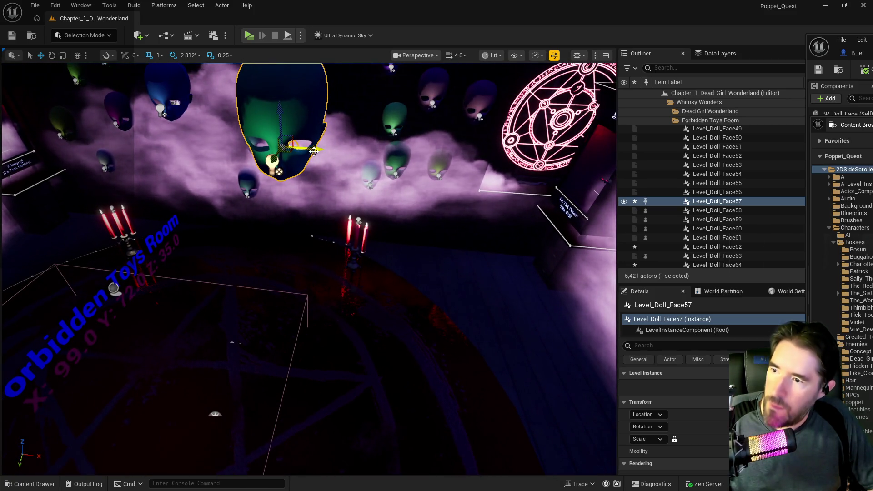
drag(385, 165, 455, 177)
drag(308, 189, 319, 264)
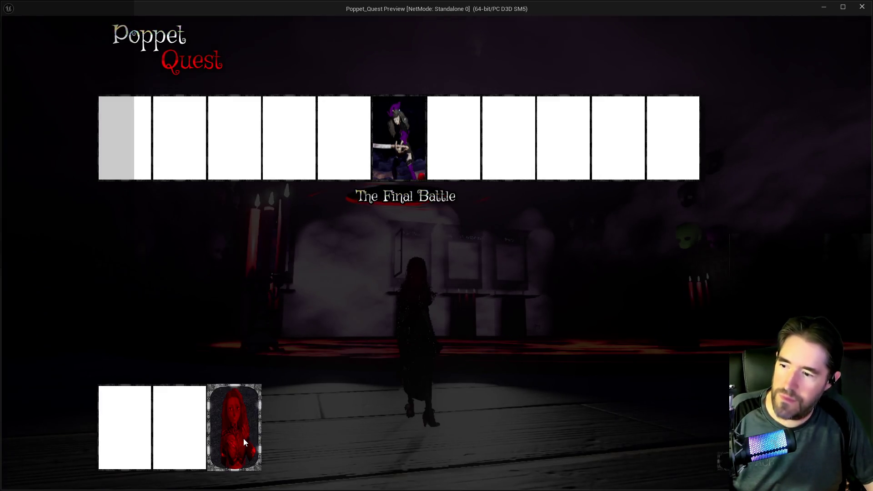
- Choose The Final Battle card to start the standalone preview
click(243, 438)
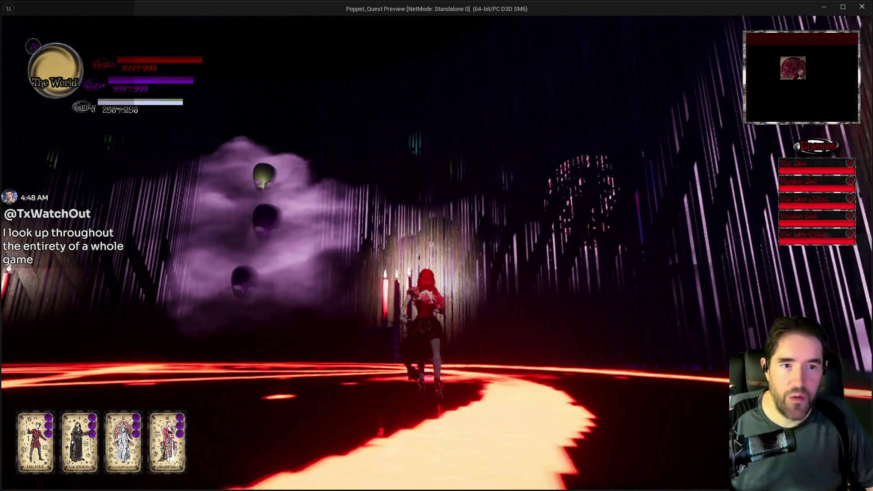
- Leave the game preview window and stop the Play-In-Editor session
key(alt+Tab)
key(Escape)
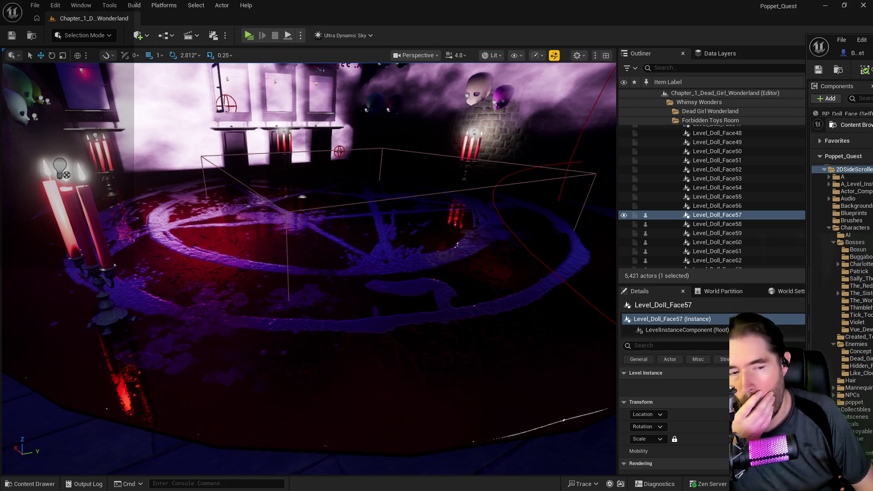
- Search the Data Layers list for 'car' and load DL_C1_Carnival_Room
key(f)
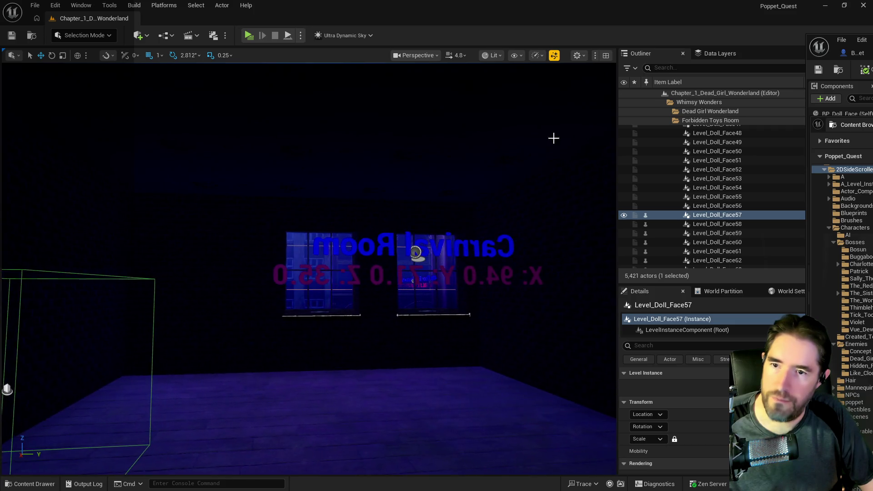
click(709, 53)
click(688, 70)
text(car)
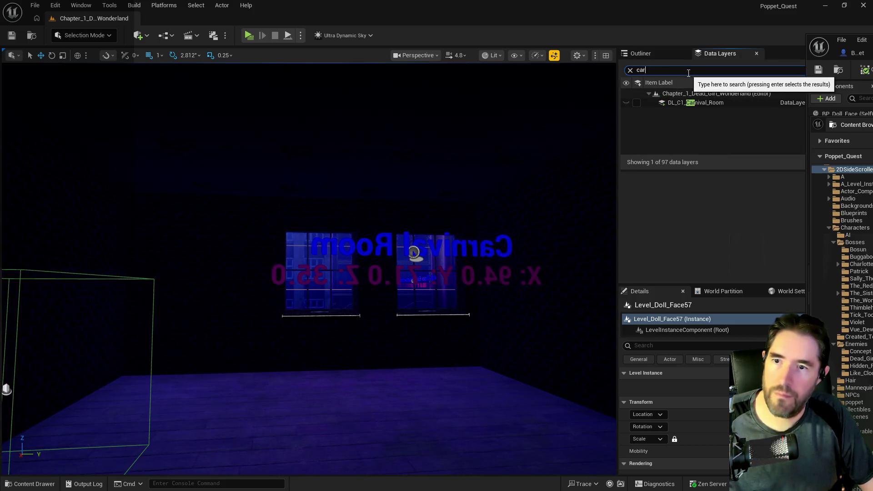
click(637, 102)
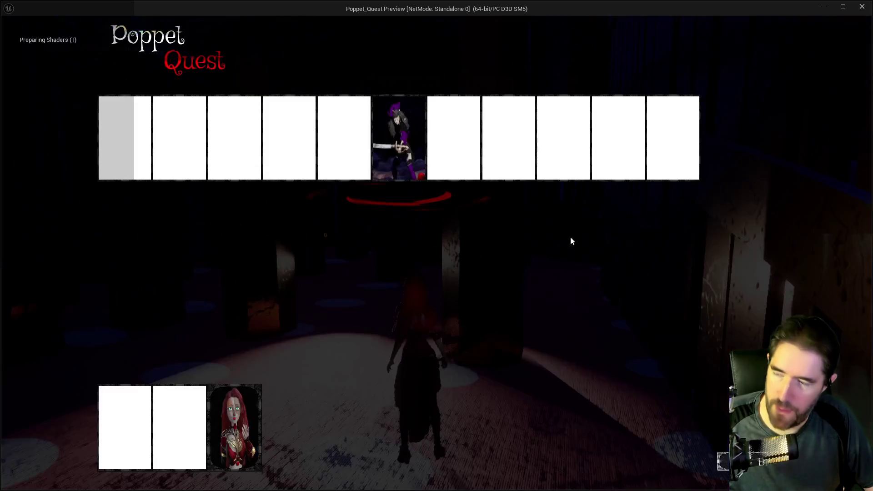
- Pick the first character card and walk through the pillar maze, casting spells at the cube
click(134, 155)
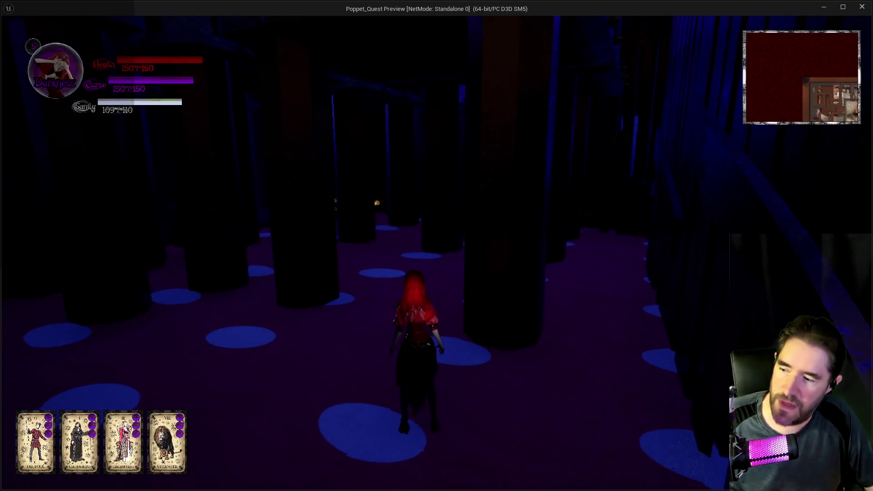
key(w)
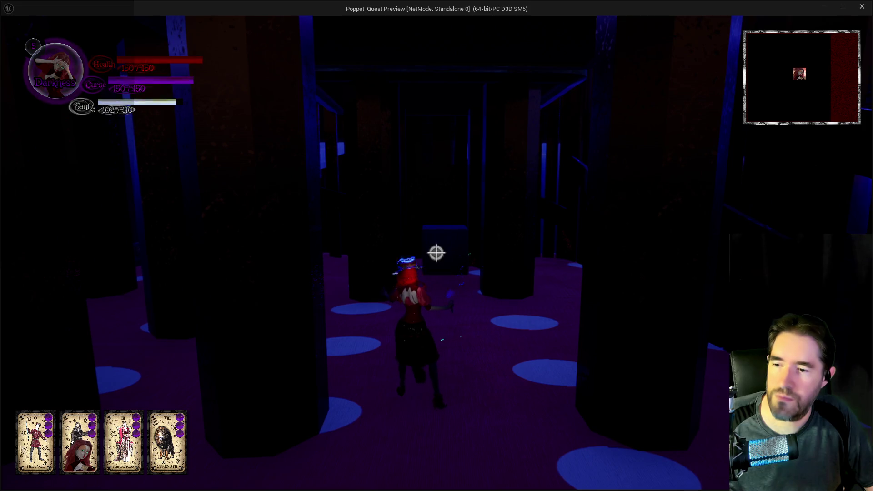
click(436, 253)
key(w)
click(436, 253)
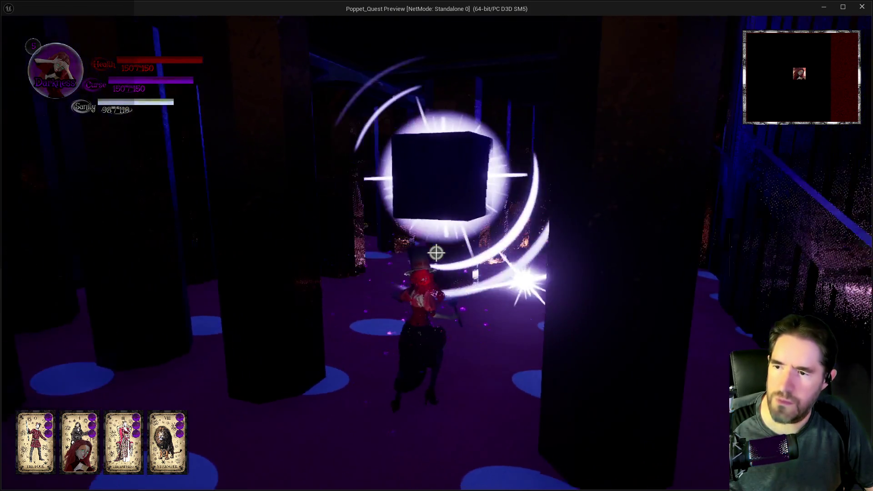
key(w)
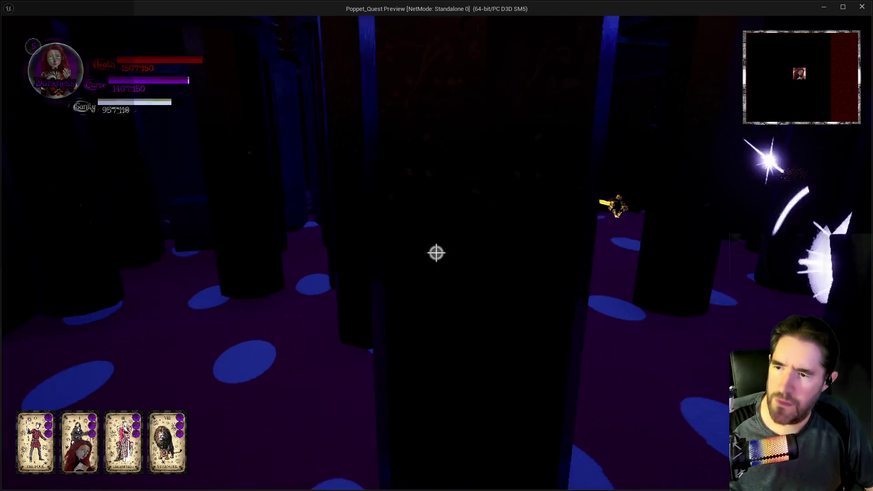
key(w)
click(436, 253)
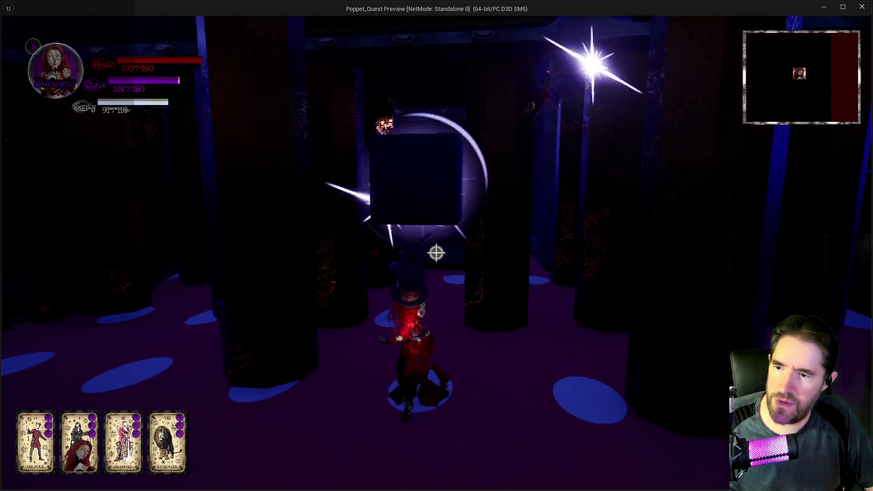
key(w)
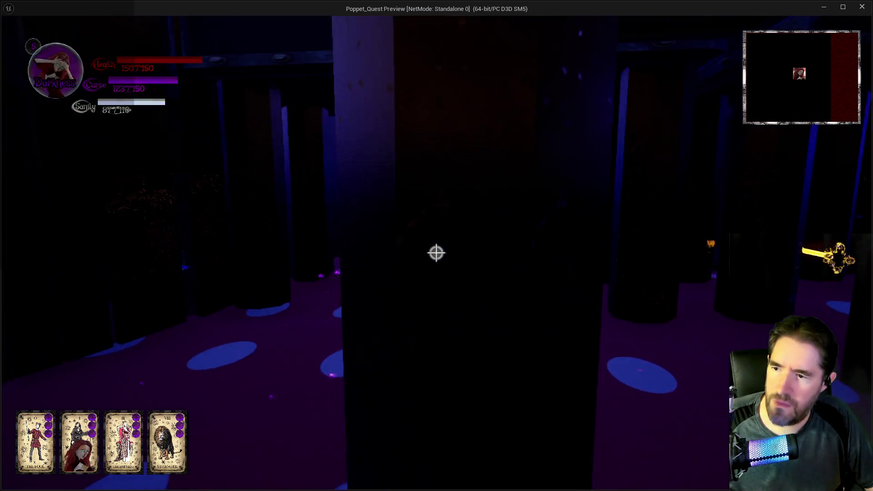
click(436, 253)
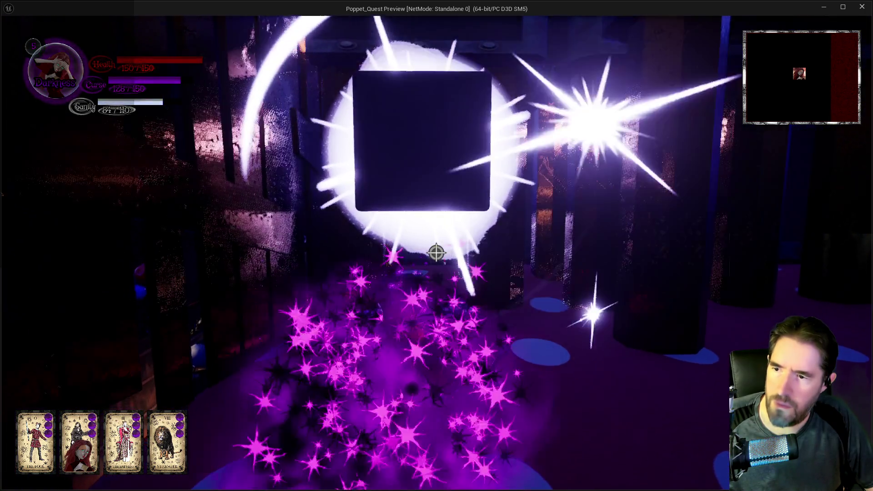
key(w)
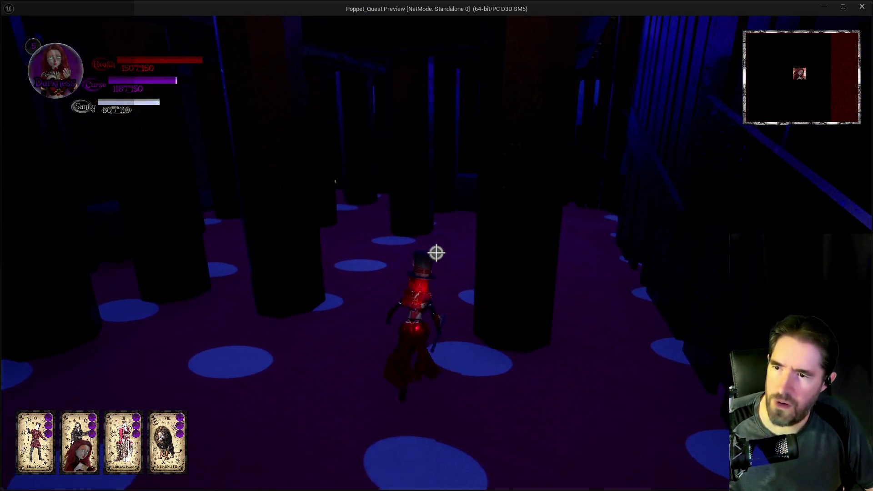
key(w)
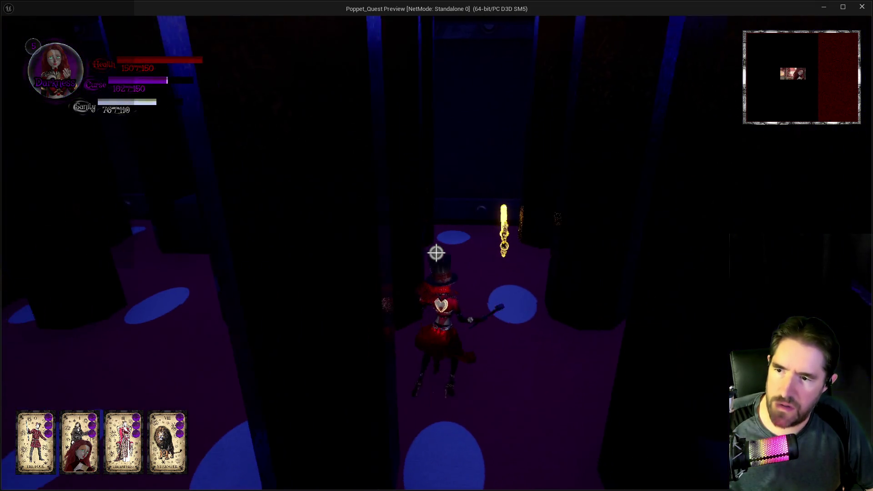
- Stop the play session and bring the PQ To Do List document forward
key(alt+Tab)
key(Escape)
key(alt+Tab)
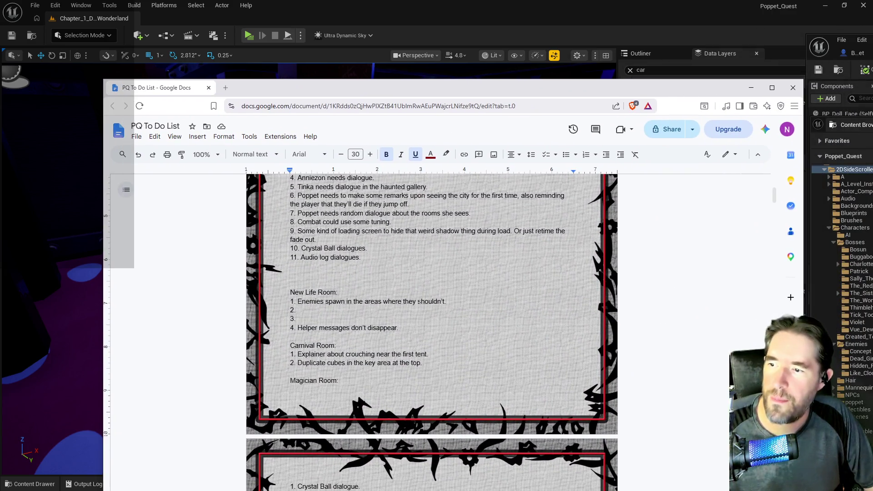
- Delete both Carnival Room to-do items, including Duplicate cubes, and slide the Docs window right
mouse_move(423, 362)
mouse_down()
mouse_move(293, 354)
mouse_move(290, 362)
mouse_up()
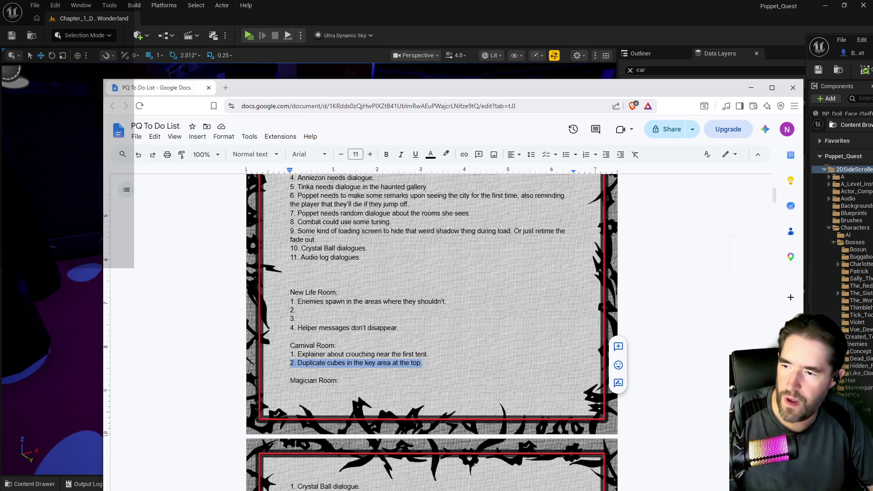
click(337, 346)
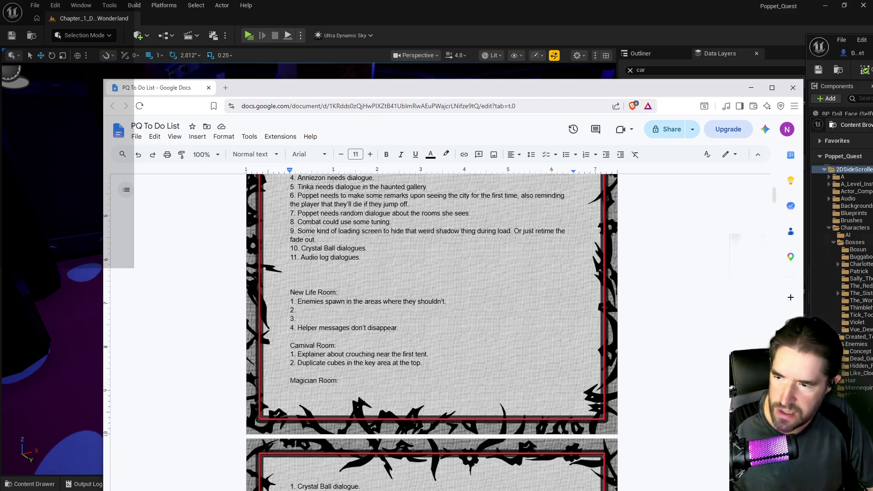
mouse_move(423, 362)
mouse_down()
mouse_move(305, 362)
mouse_move(298, 354)
mouse_up()
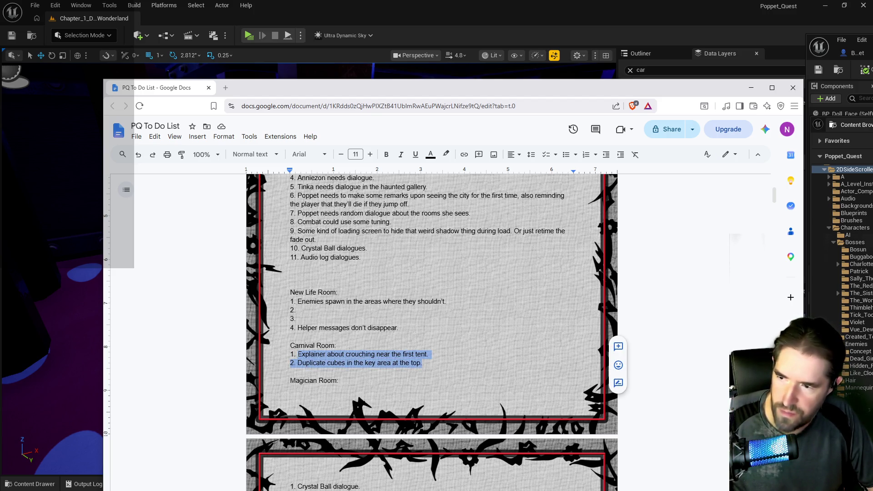
key(BackSpace)
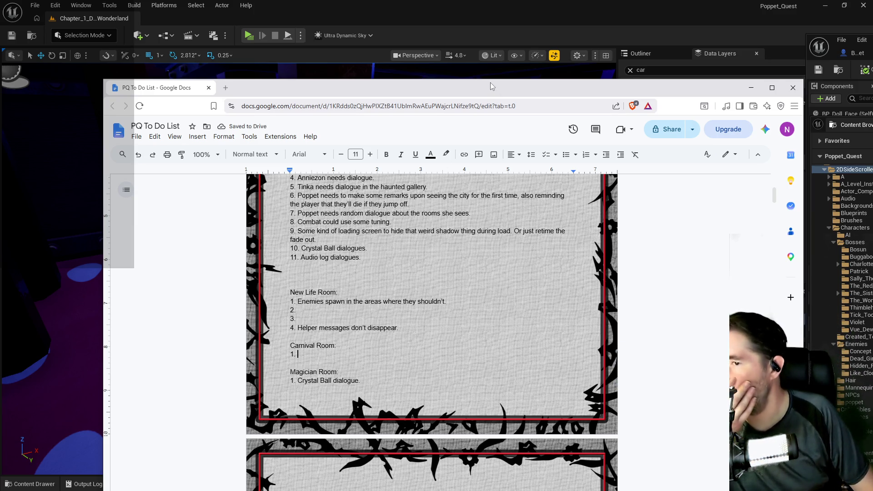
drag(491, 86, 872, 44)
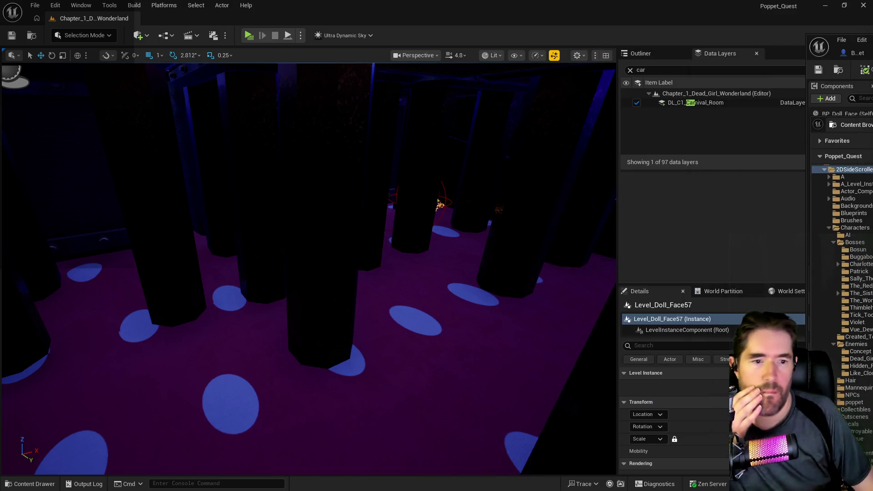
- Bring the PQ To Do List document back over the Unreal editor with Alt+Tab
key(alt+Tab)
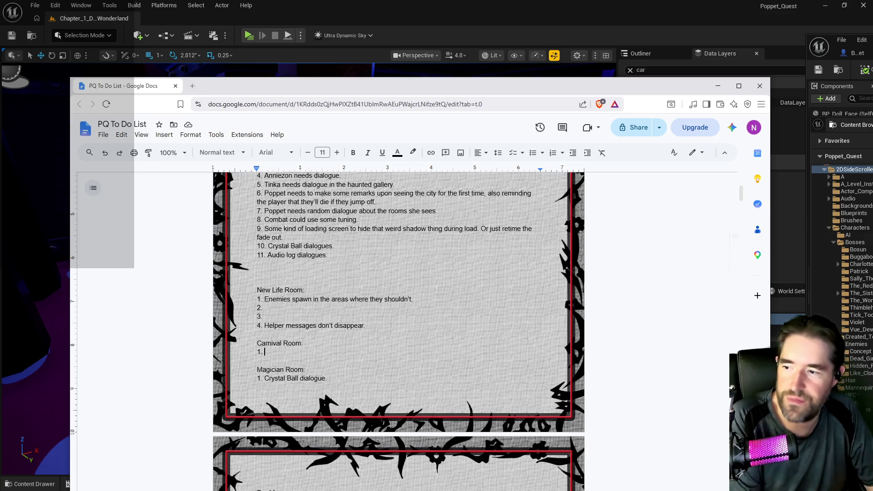
- Scroll the to-do list down to the Playtest Notes, then return to the Unreal level
scroll(331, 319, down, 5)
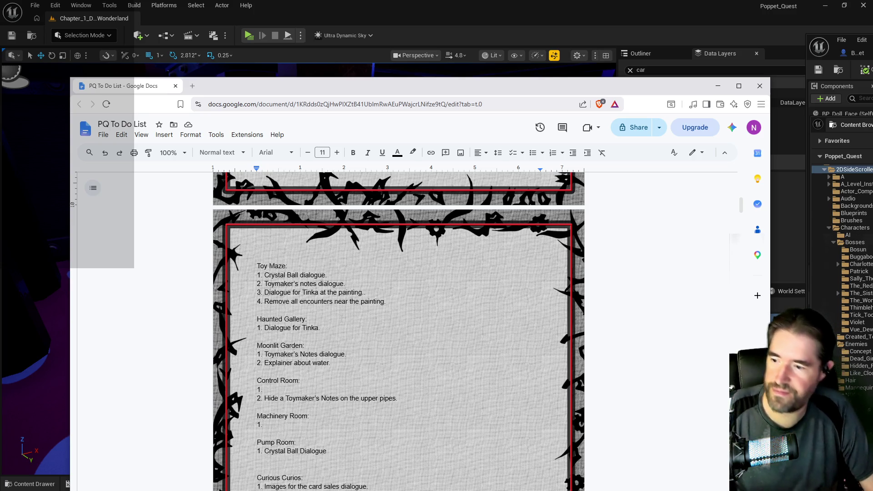
scroll(341, 318, down, 2)
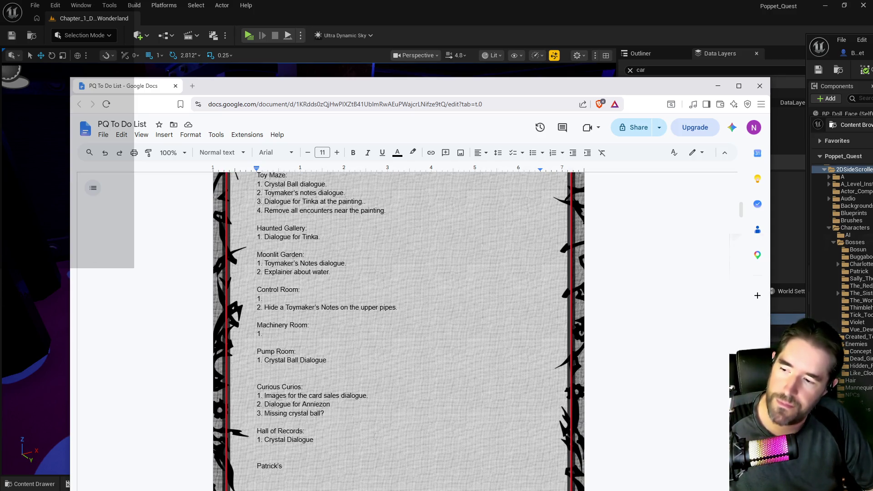
scroll(374, 436, down, 1)
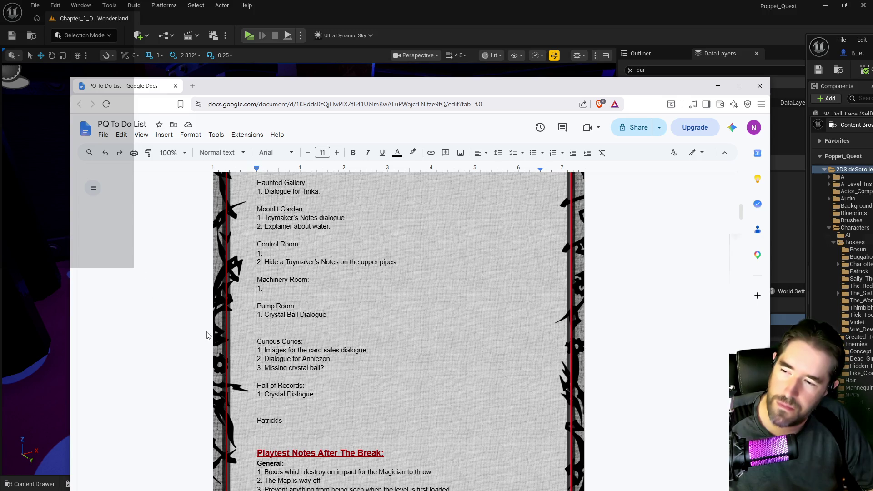
scroll(323, 383, down, 2)
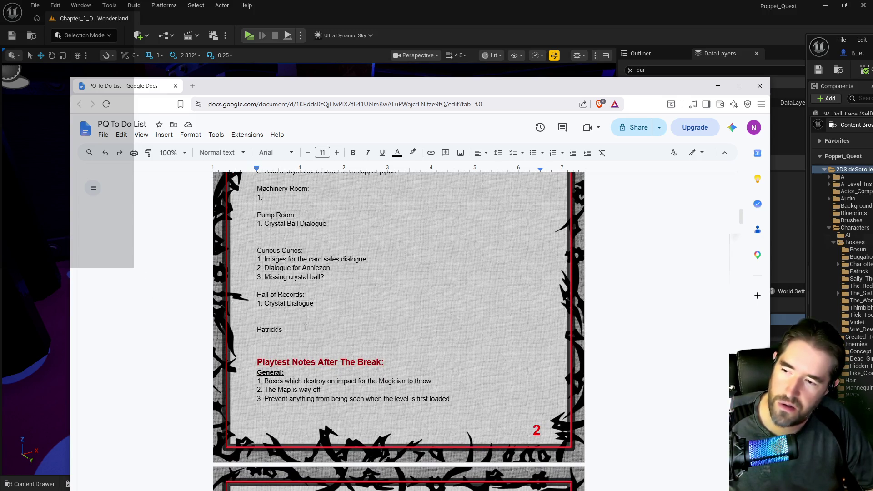
scroll(360, 364, down, 4)
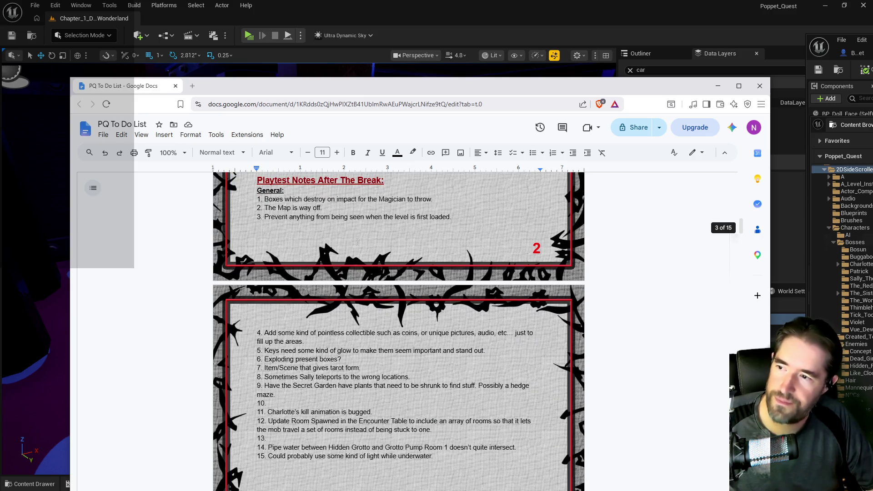
key(alt+Tab)
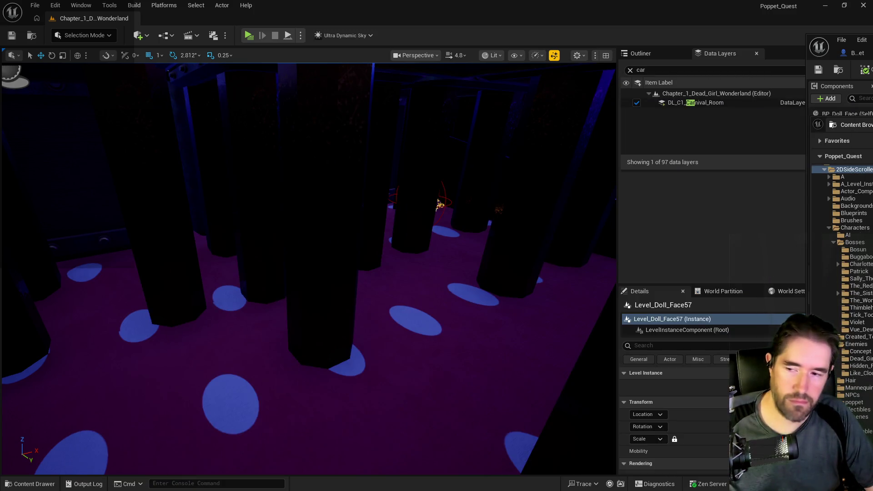
- Turn off the DL_C1_Carnival_Room data layer and open the Level Blueprint
click(636, 102)
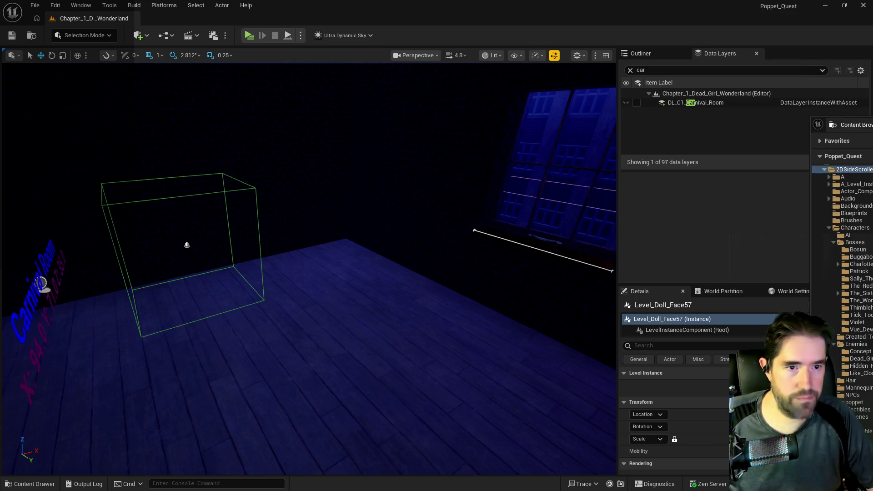
click(166, 37)
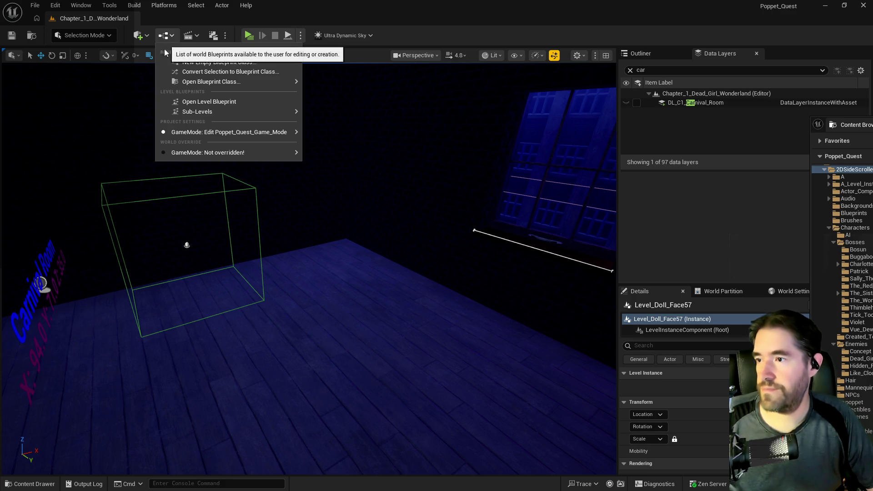
mouse_move(223, 132)
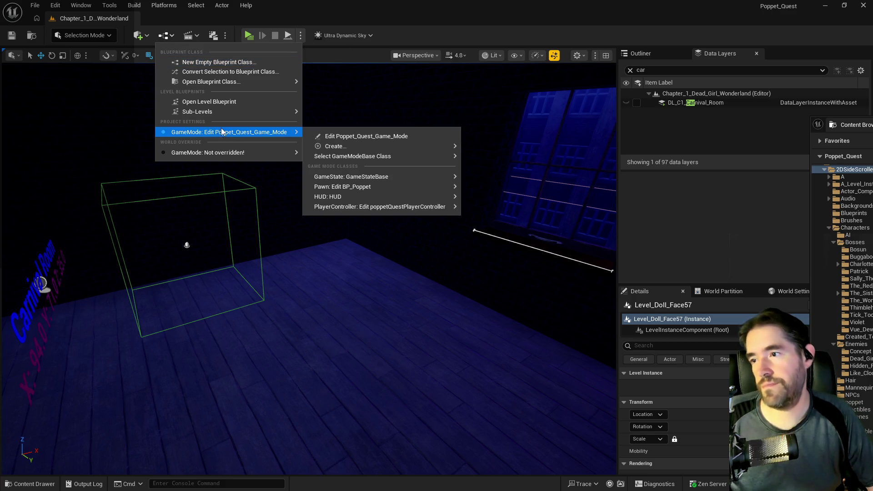
click(228, 100)
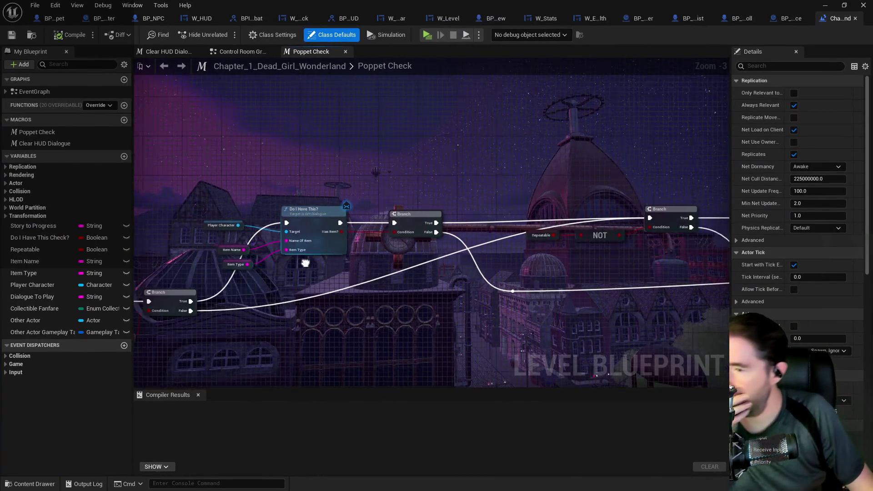
- Survey the Poppet Check macro's Branch, Collectible Fanfare SET and Do I Have This? nodes
drag(305, 262, 419, 169)
scroll(467, 189, down, 5)
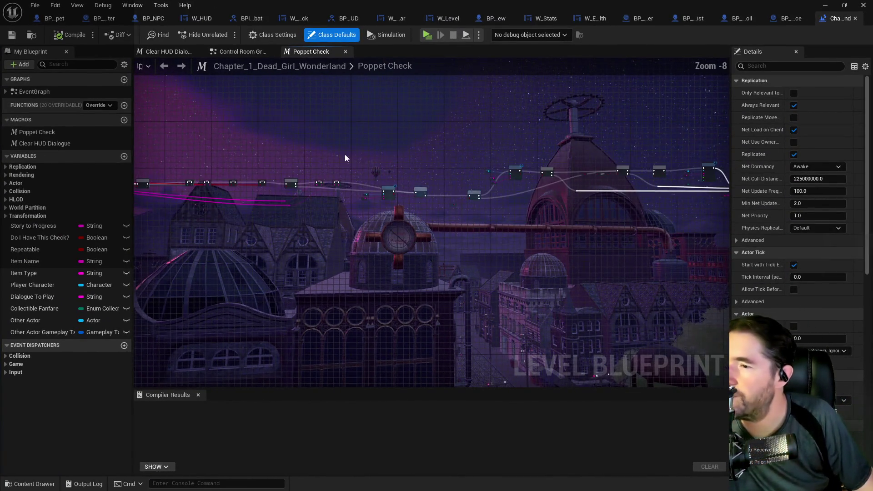
scroll(302, 154, up, 3)
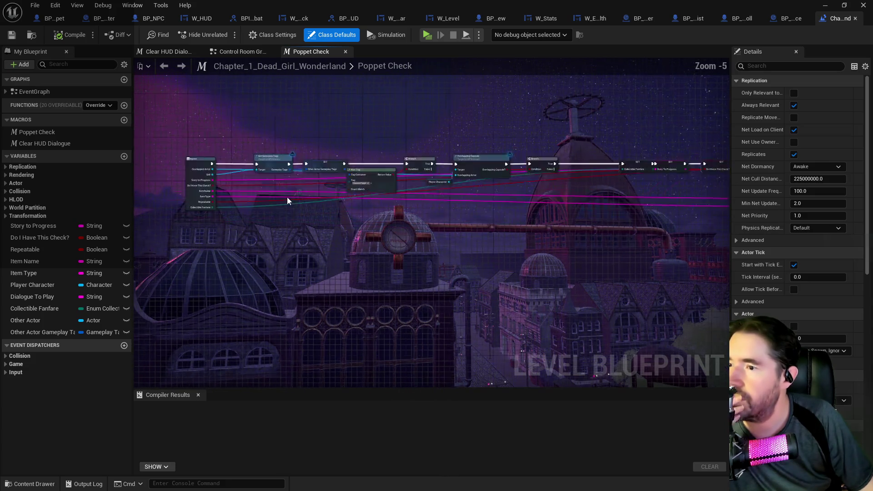
scroll(287, 197, up, 2)
scroll(399, 232, up, 1)
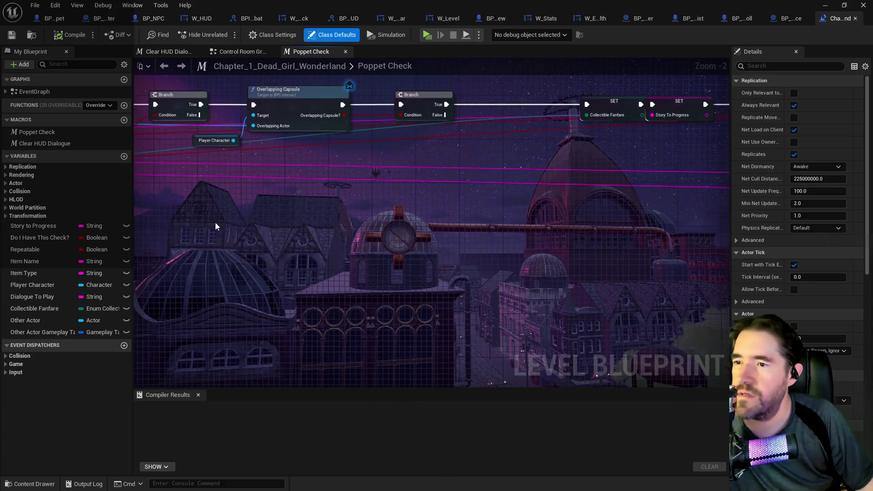
drag(215, 226, 46, 283)
drag(459, 250, 286, 235)
drag(271, 150, 256, 150)
drag(507, 244, 80, 237)
- Follow the chain of Do I Have This? branch checks across the macro
scroll(507, 244, down, 1)
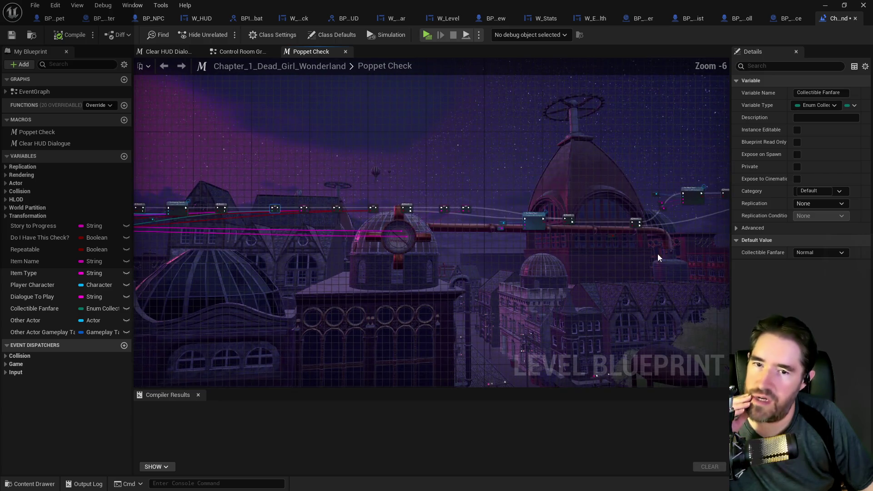
drag(541, 208, 246, 200)
scroll(246, 200, up, 1)
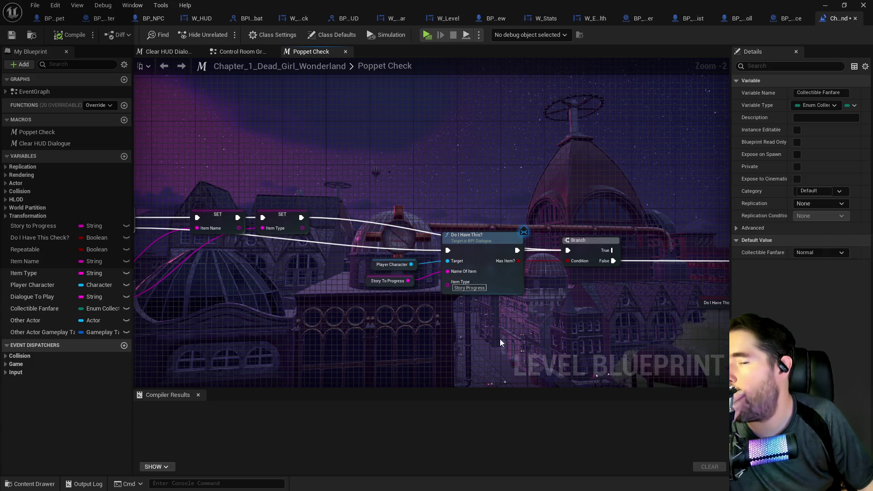
drag(500, 339, 446, 321)
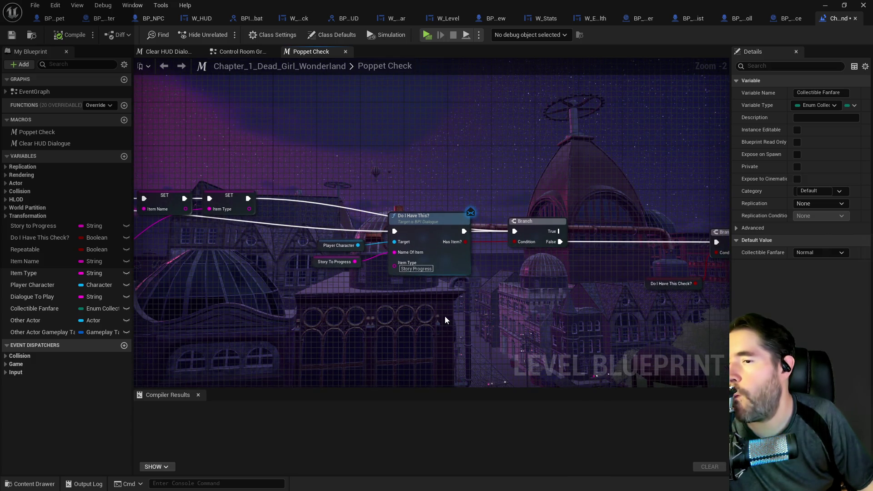
drag(502, 334, 443, 323)
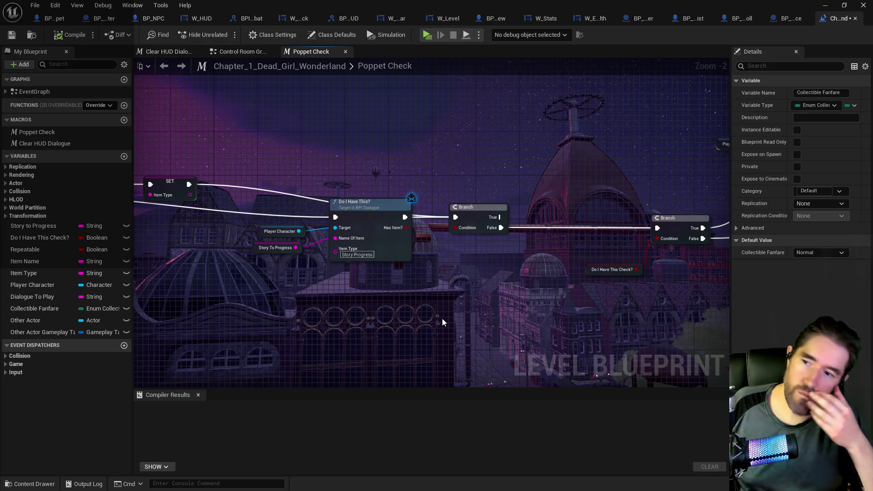
drag(638, 288, 350, 270)
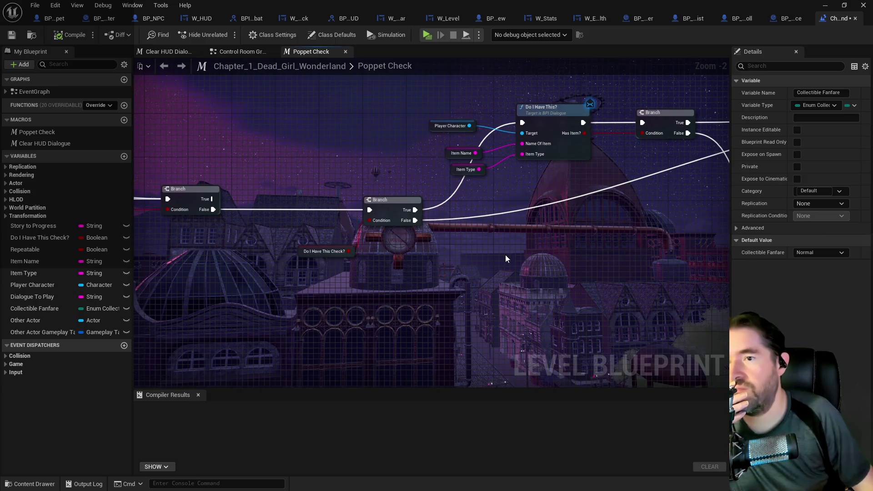
drag(513, 252, 538, 246)
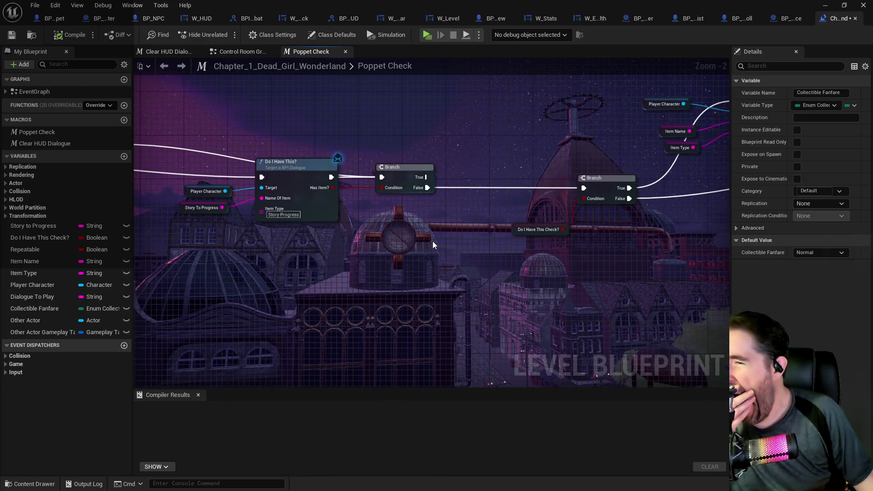
drag(432, 241, 331, 228)
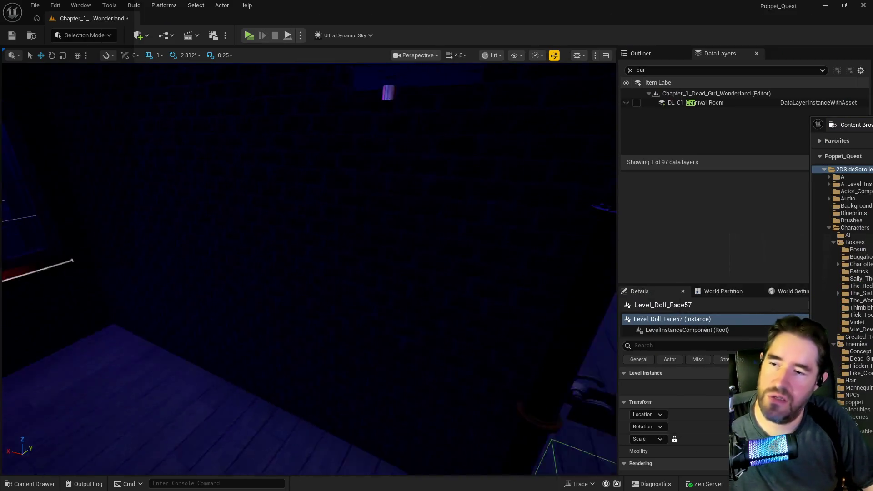
- Re-enable DL_C1_Carnival_Room, filter Data Layers for 'magici' and enable DL_C1_Magician_Room
click(636, 102)
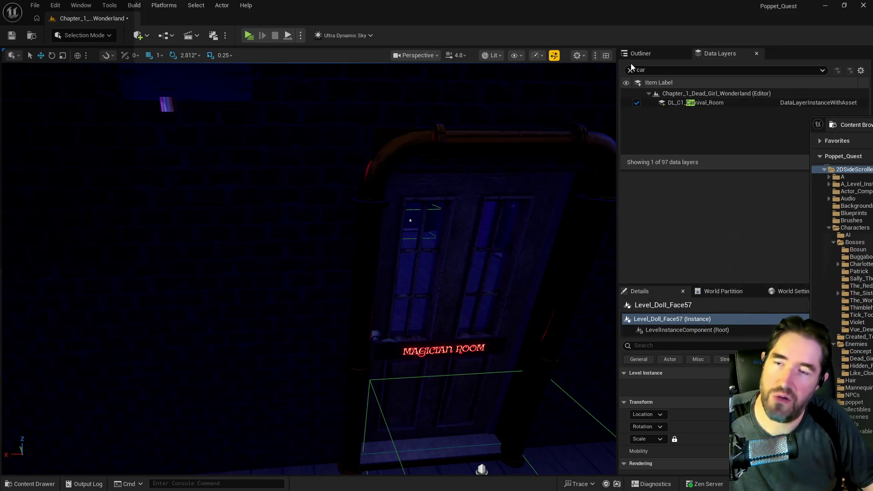
click(630, 70)
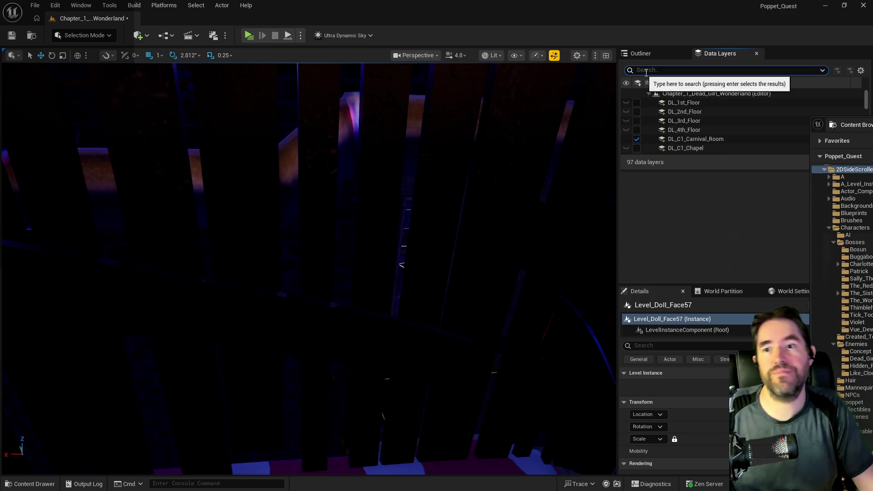
text(magici)
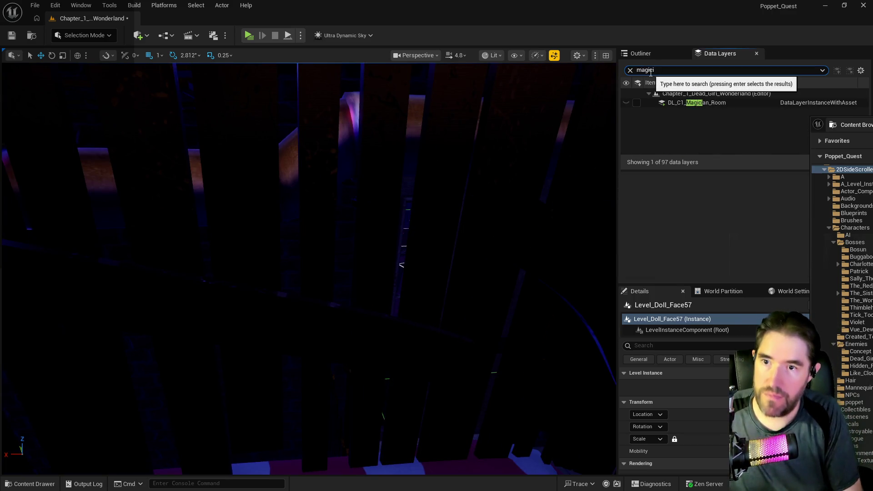
click(644, 102)
click(636, 103)
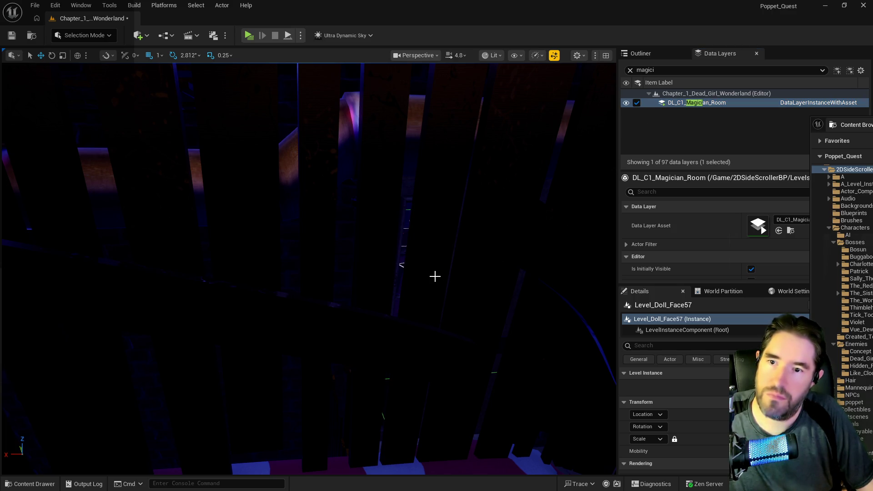
scroll(434, 276, down, 10)
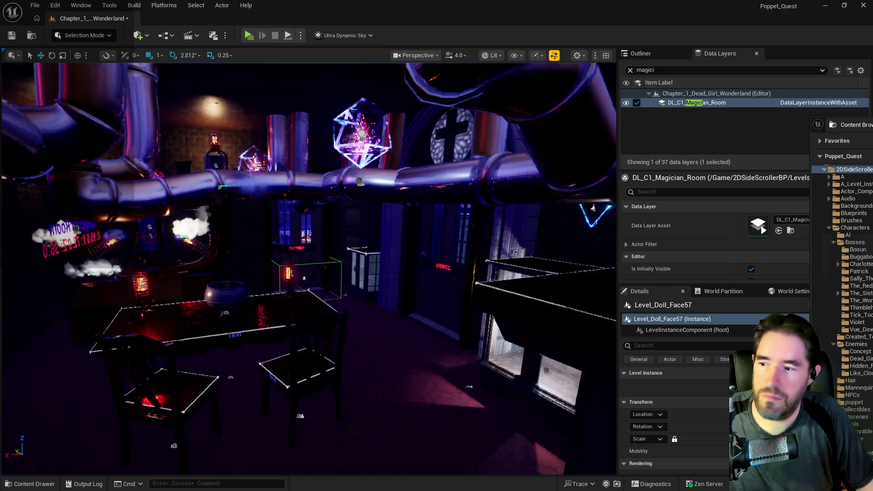
scroll(309, 268, up, 10)
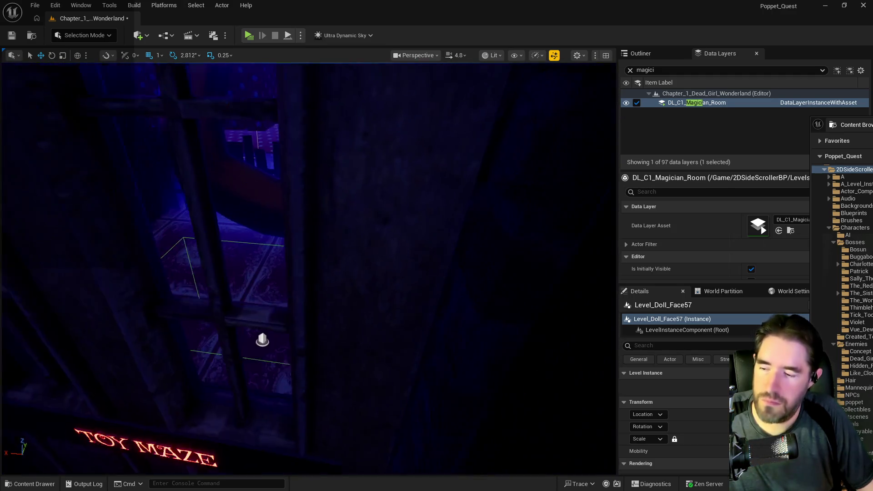
scroll(313, 272, up, 5)
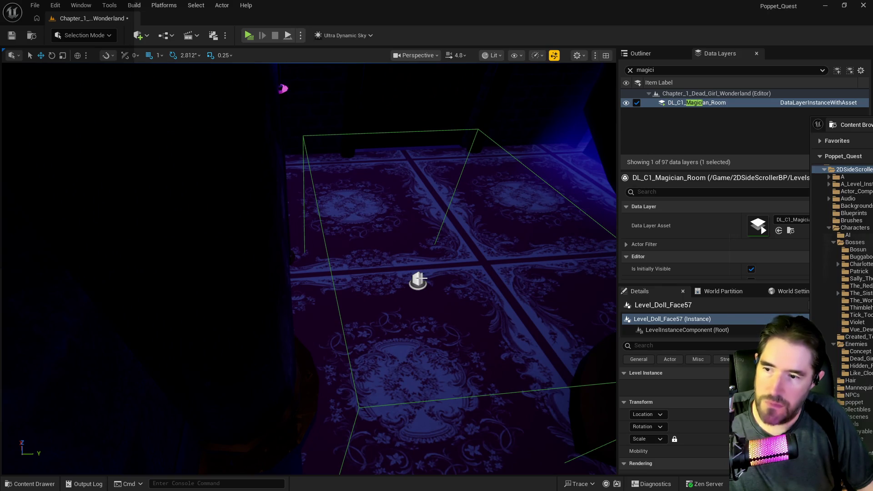
- Select the Open The Map Trigger Box on the carpet and open its level blueprint logic from the Outliner
click(417, 280)
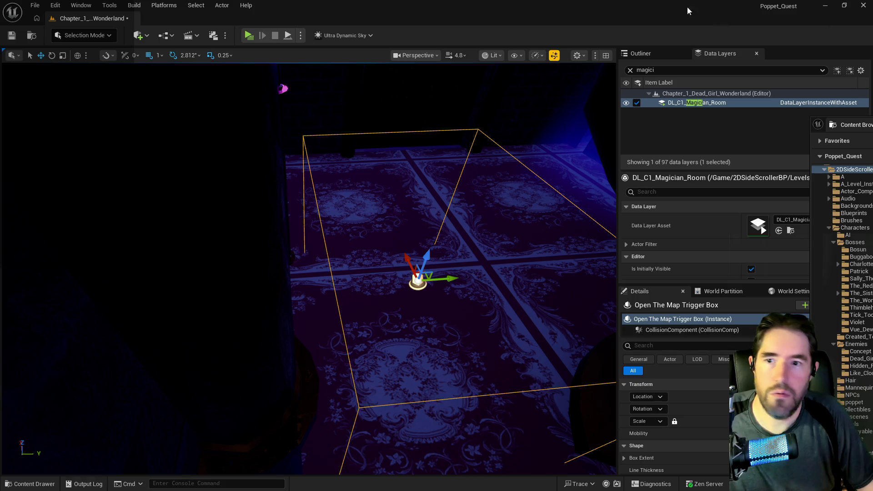
click(656, 50)
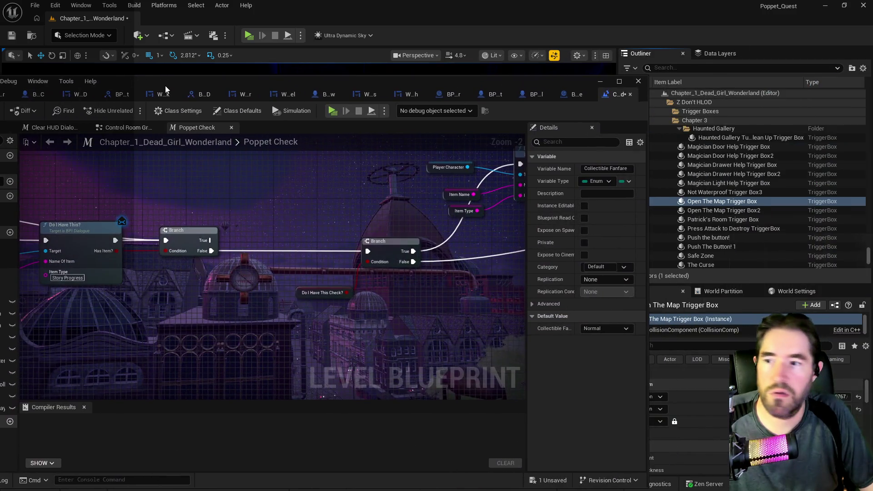
double_click(165, 86)
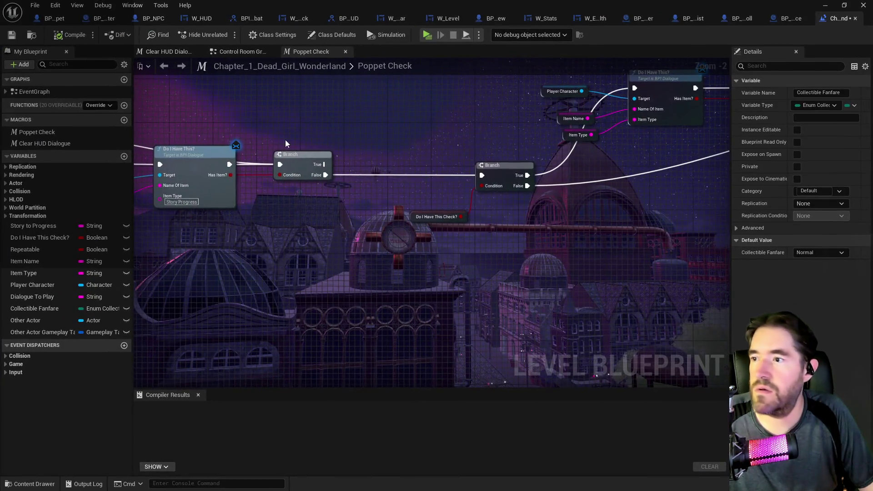
click(243, 51)
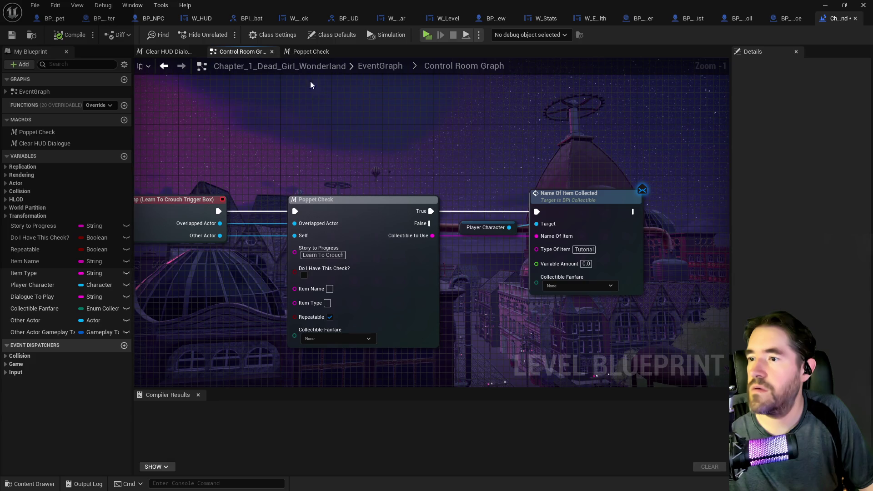
click(380, 66)
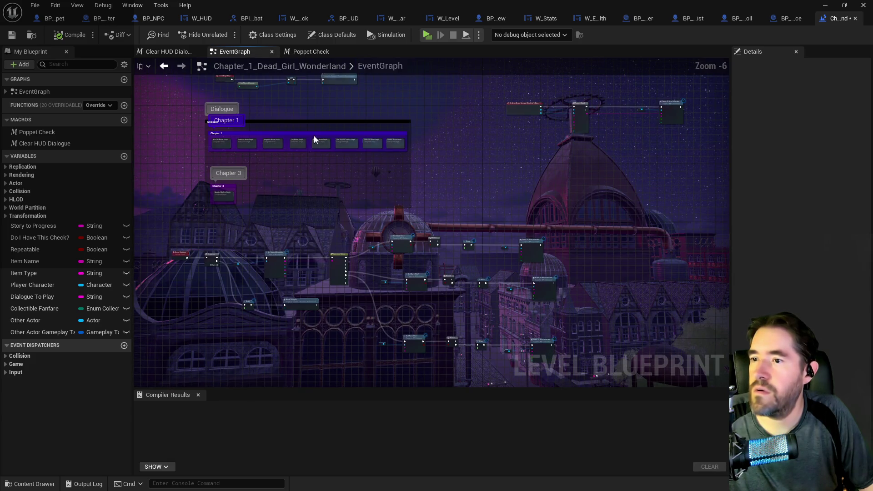
scroll(288, 140, up, 5)
mouse_move(499, 224)
mouse_down()
mouse_move(405, 214)
mouse_move(573, 212)
mouse_move(450, 184)
mouse_move(359, 177)
mouse_move(484, 179)
mouse_up()
double_click(452, 139)
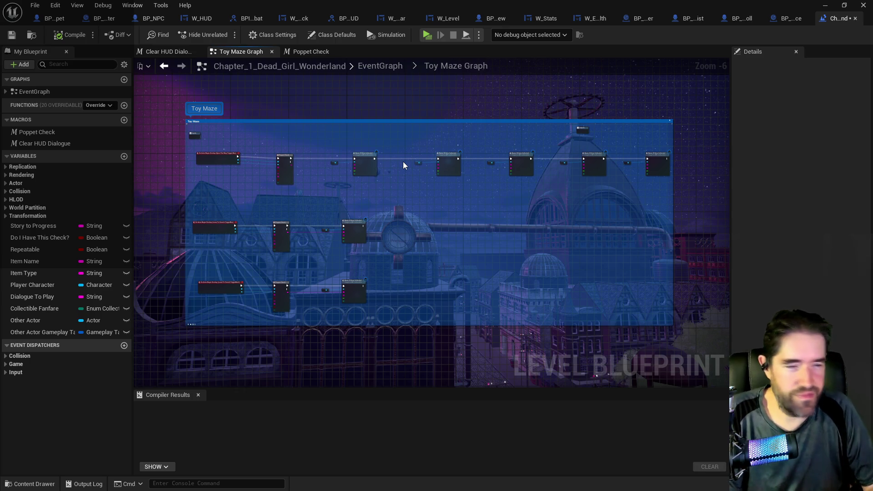
scroll(285, 201, up, 3)
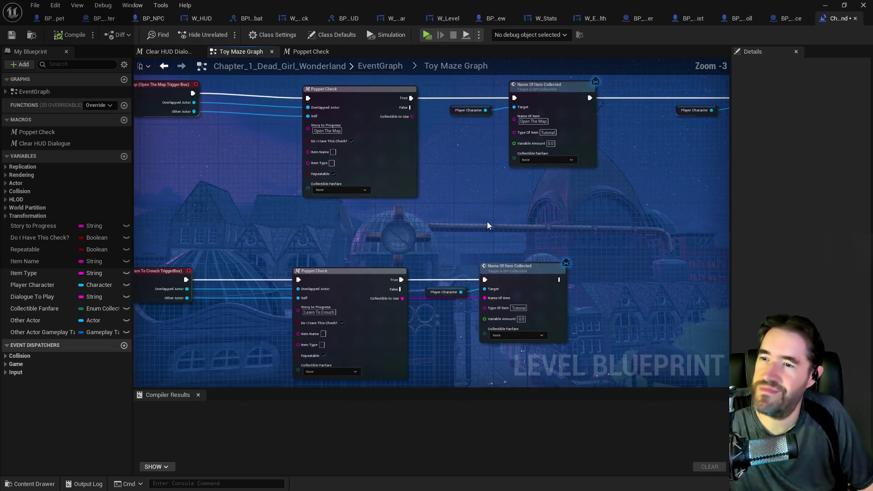
scroll(486, 222, down, 3)
scroll(375, 161, up, 3)
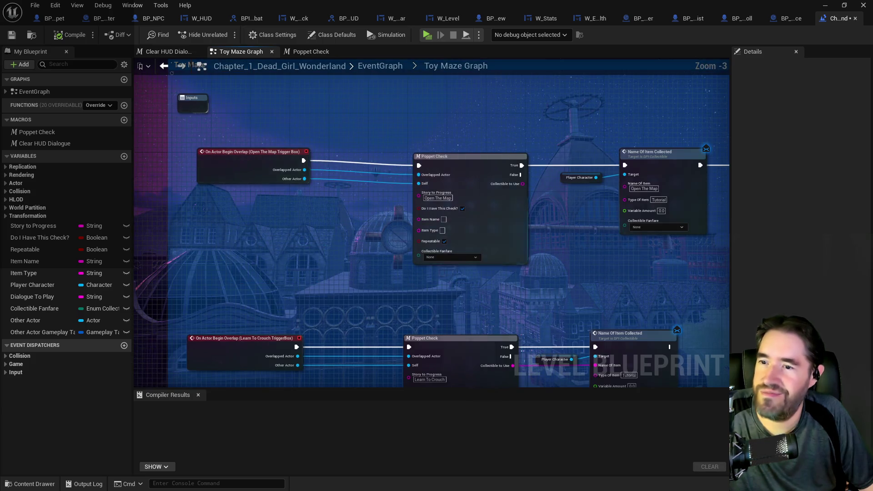
scroll(318, 236, down, 3)
scroll(470, 243, up, 3)
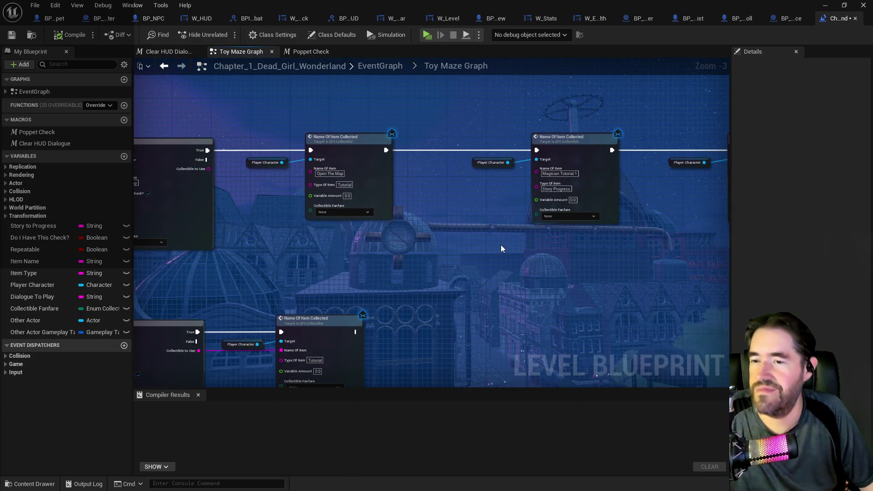
drag(507, 247, 450, 232)
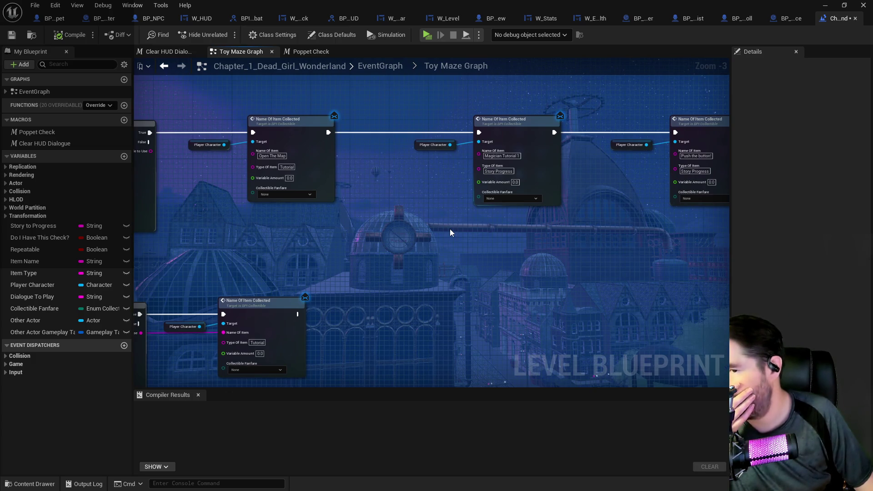
scroll(352, 258, down, 1)
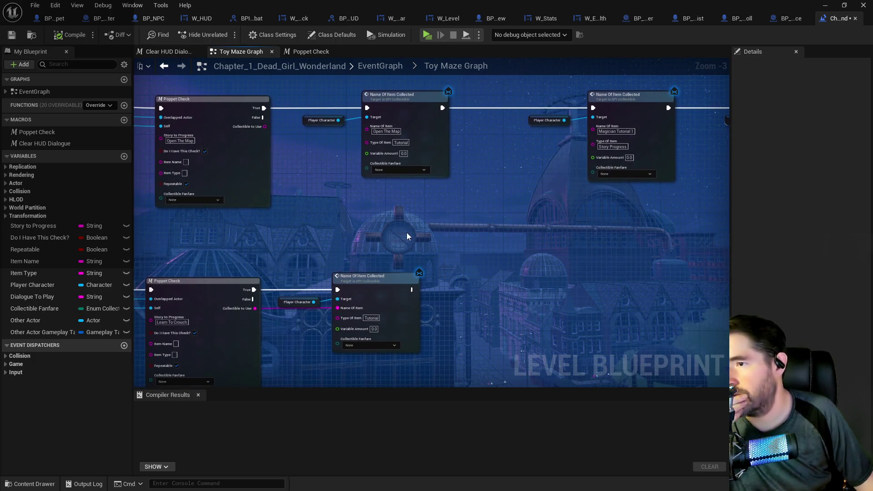
scroll(400, 232, down, 1)
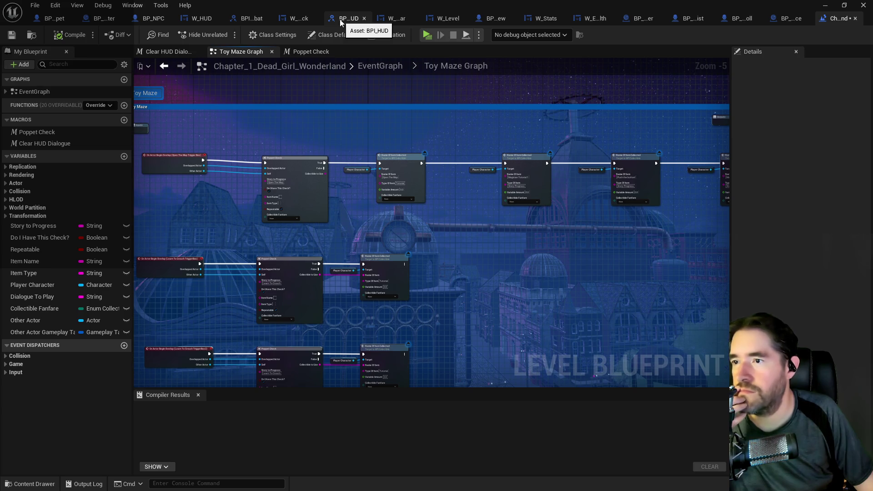
- Close the BPI_HUD and BPI_Combat interface editors
click(340, 19)
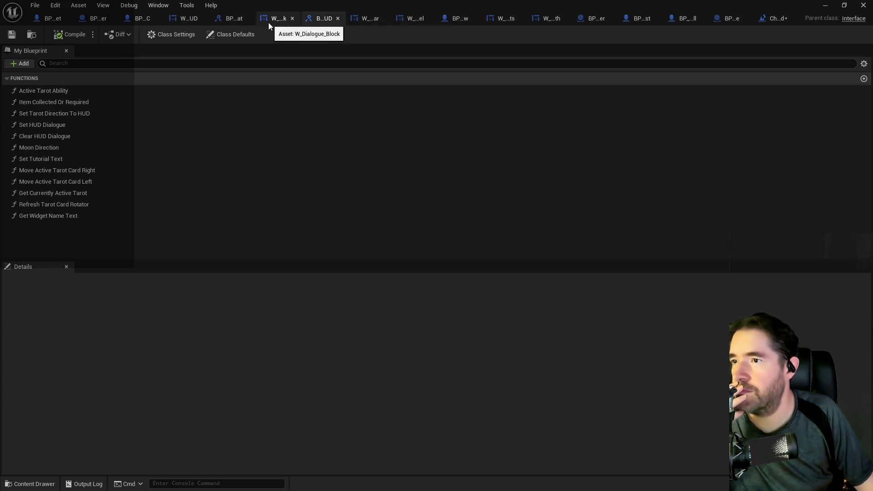
key(ctrl+w)
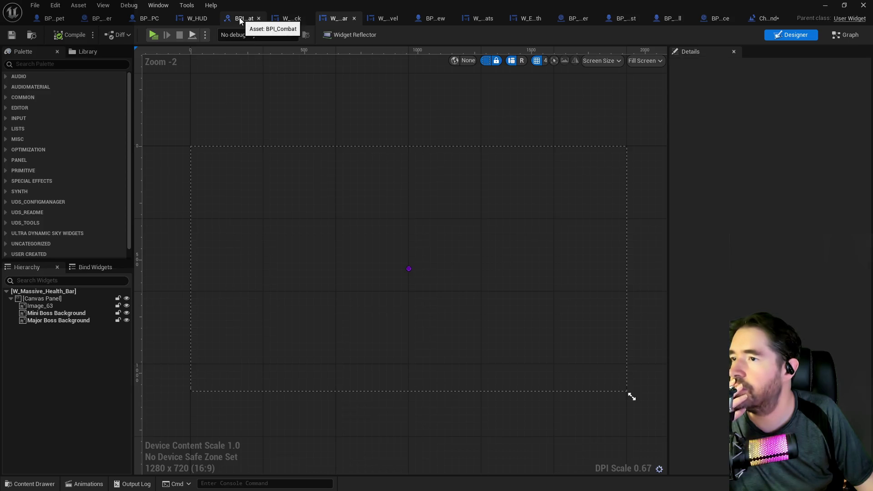
middle_click(241, 21)
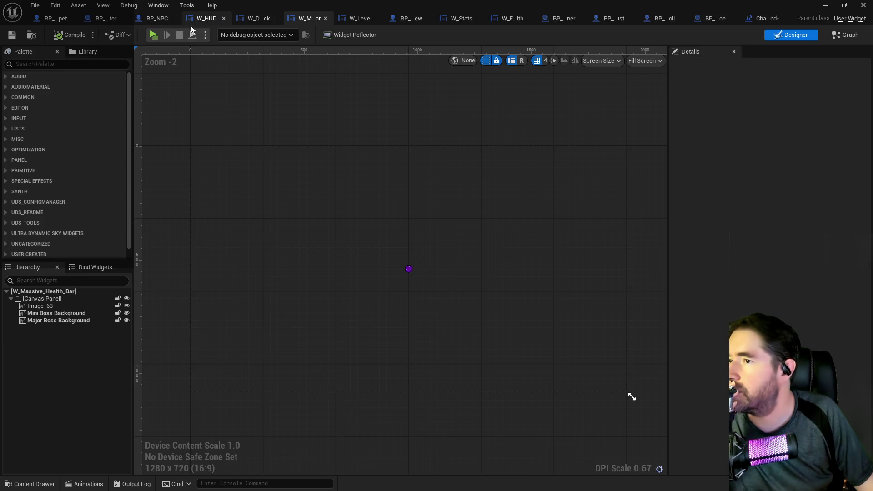
- Inspect W_HUD's event graph, zooming in on the Set HUD Dialogue nodes
click(208, 19)
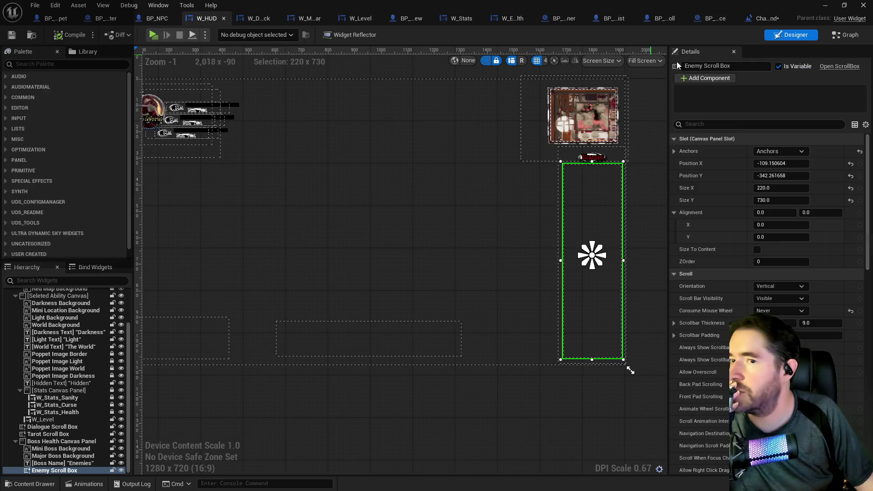
click(845, 35)
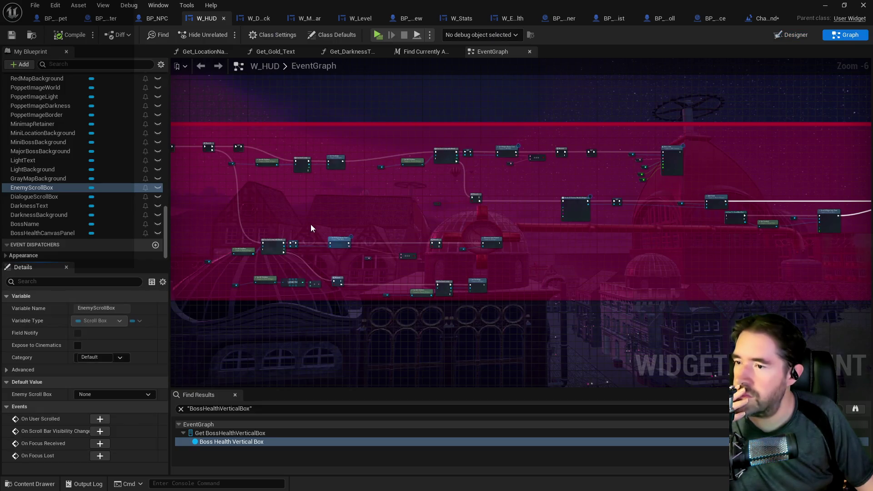
scroll(390, 176, down, 6)
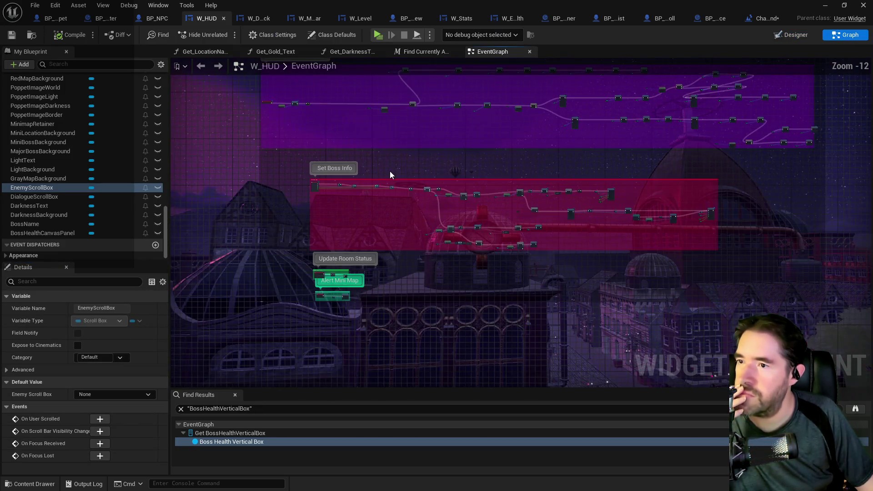
drag(389, 175, 449, 296)
drag(361, 132, 341, 275)
scroll(377, 192, up, 8)
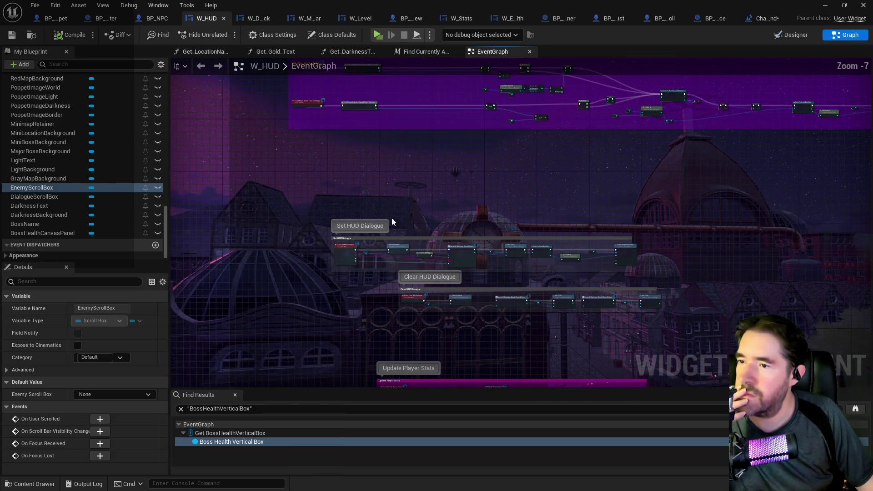
mouse_move(411, 315)
mouse_down()
mouse_move(351, 261)
mouse_move(445, 270)
mouse_move(579, 259)
mouse_move(406, 258)
mouse_move(700, 275)
mouse_up()
scroll(350, 261, up, 2)
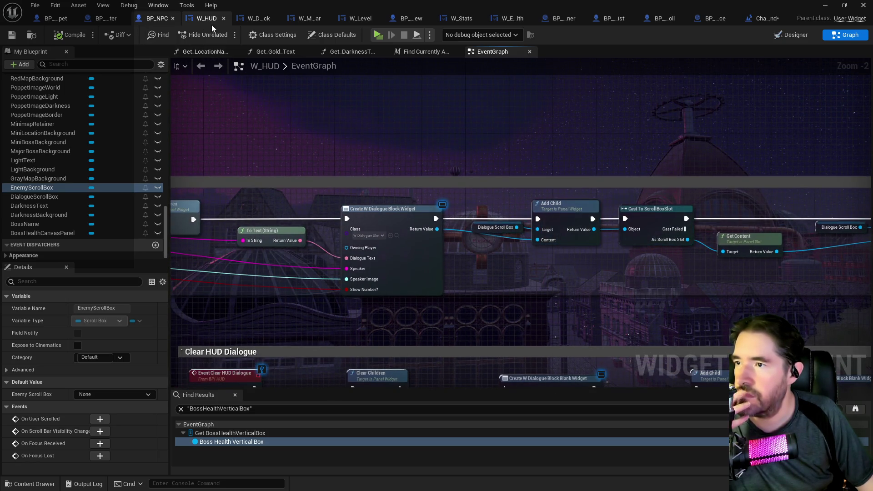
- Check the Magician Tutorial 1 call in the Toy Maze Graph, then switch to BP_Poppet
click(768, 19)
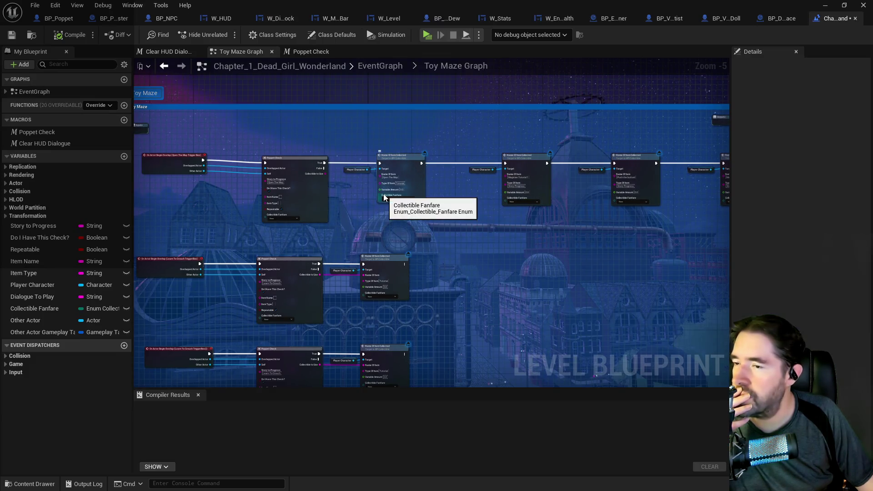
scroll(384, 196, up, 1)
scroll(275, 200, up, 3)
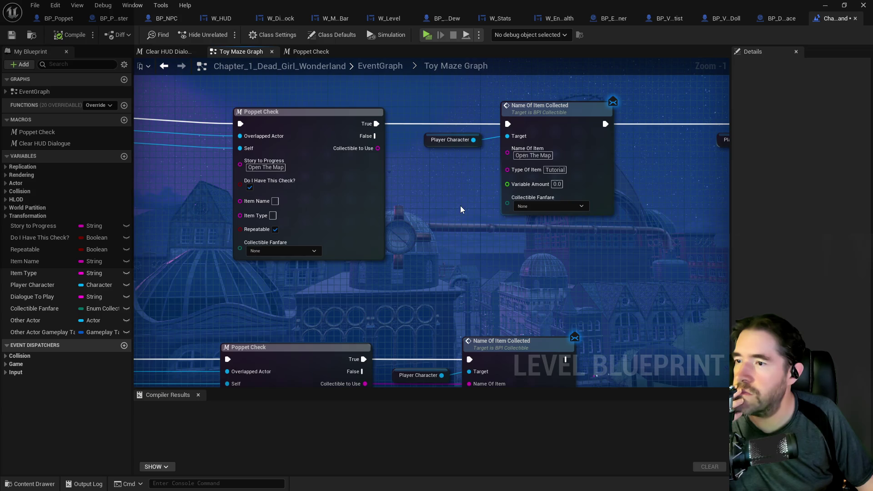
drag(506, 222, 294, 222)
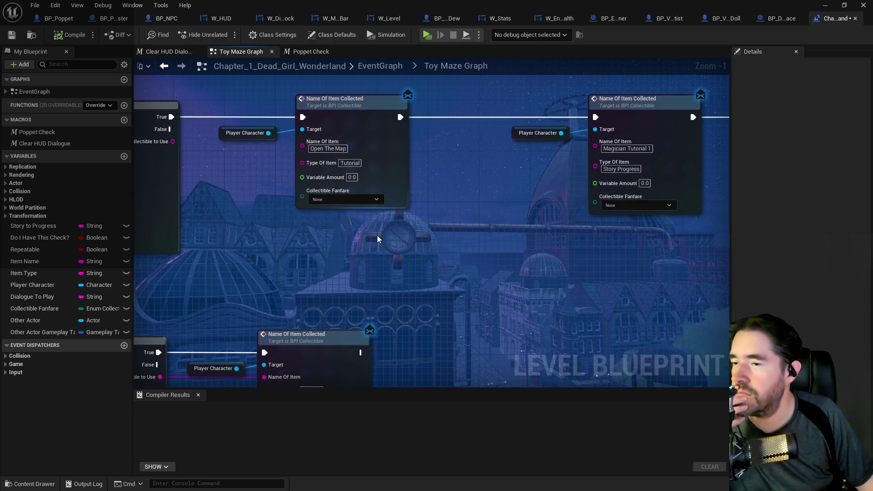
click(59, 19)
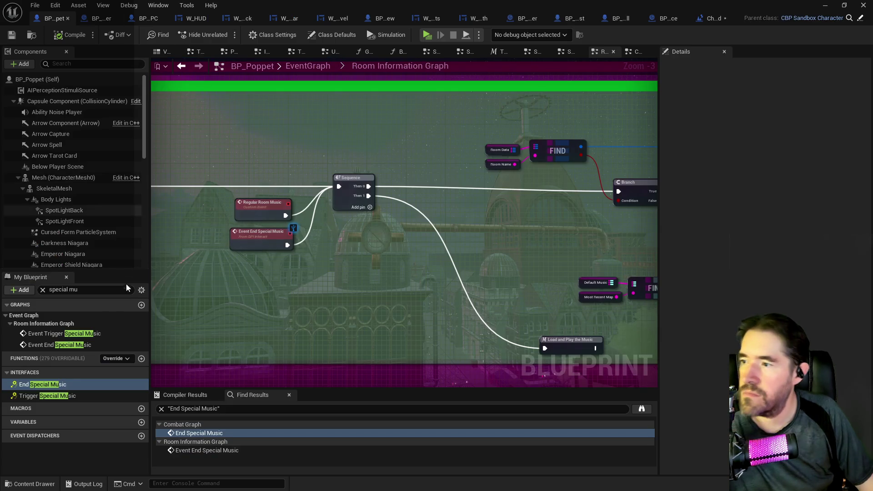
- Open the Item Collected Graph from BP_Poppet's collapsed graphs overview
click(315, 68)
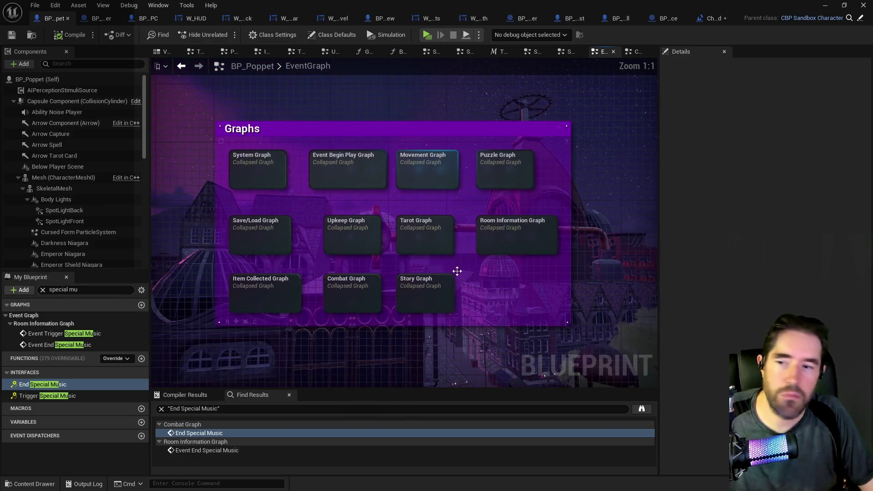
drag(457, 271, 468, 270)
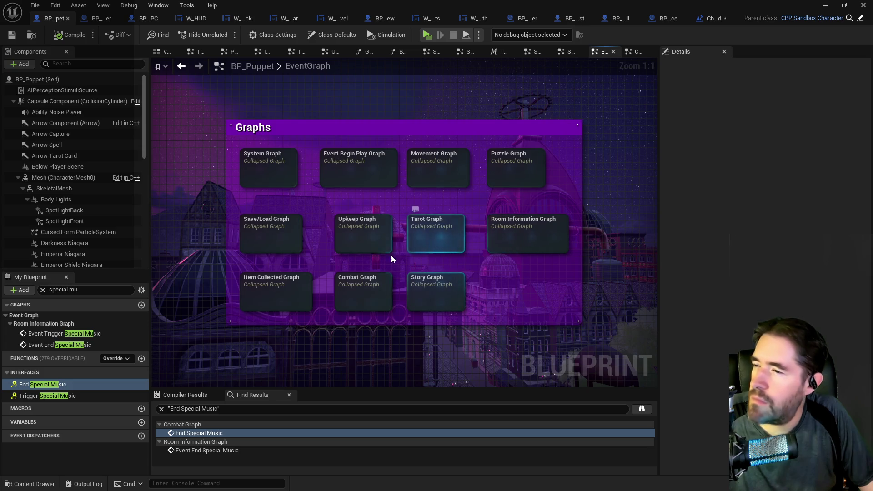
double_click(282, 296)
- Pan to the Switch on String node and select the Play Collectible Audio call
scroll(511, 281, up, 1)
mouse_move(450, 252)
mouse_down()
mouse_move(604, 230)
mouse_move(446, 201)
mouse_up()
scroll(445, 201, down, 3)
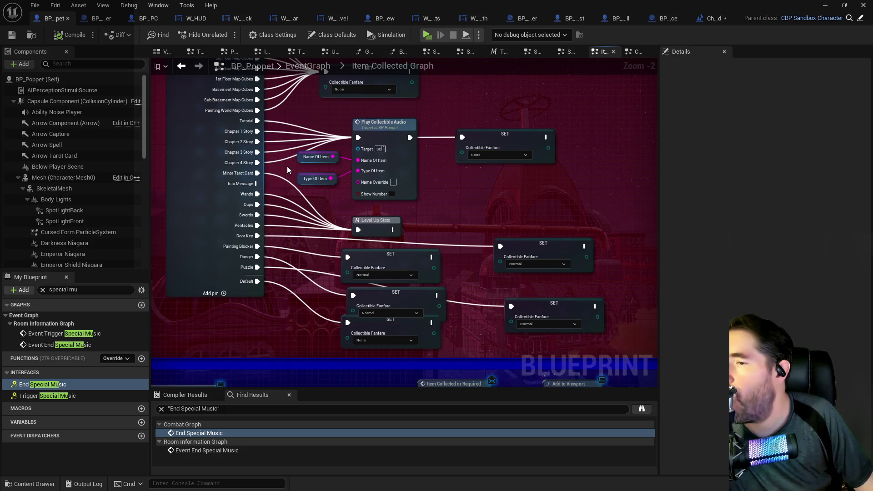
mouse_move(297, 171)
mouse_down()
mouse_move(347, 260)
mouse_move(331, 187)
mouse_up()
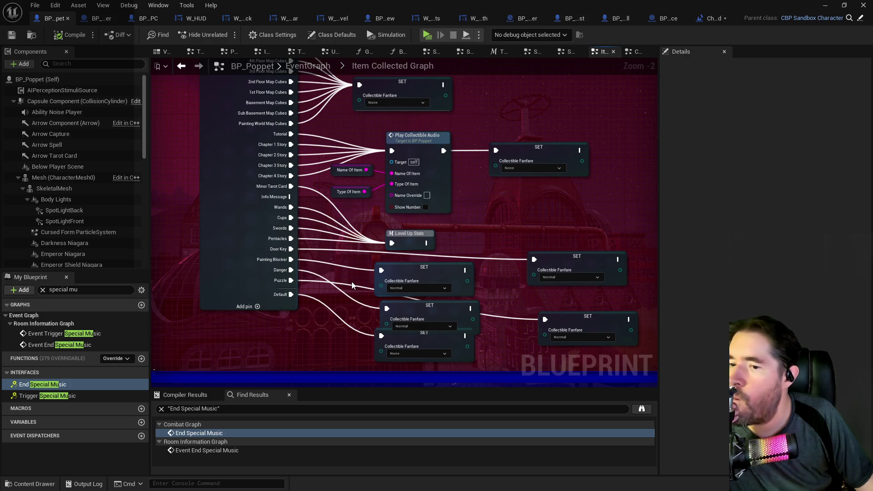
drag(352, 286, 355, 356)
mouse_move(323, 242)
mouse_down()
mouse_move(336, 315)
mouse_move(310, 271)
mouse_up()
click(396, 254)
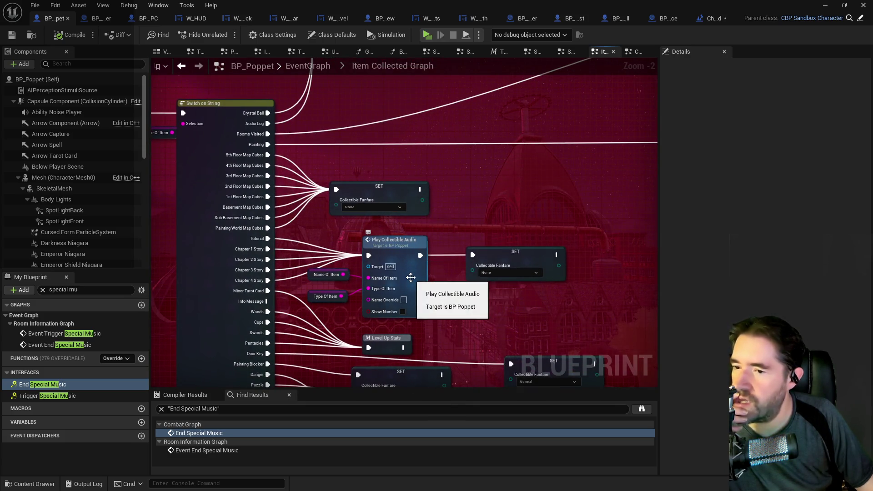
- Review the Play Collectible Audio graph's Stop, FIND and Branch nodes, then view the Combat Graph
double_click(411, 281)
scroll(331, 218, up, 4)
scroll(286, 229, up, 2)
drag(286, 229, 119, 185)
mouse_move(534, 185)
mouse_down()
mouse_move(366, 225)
mouse_move(387, 219)
mouse_up()
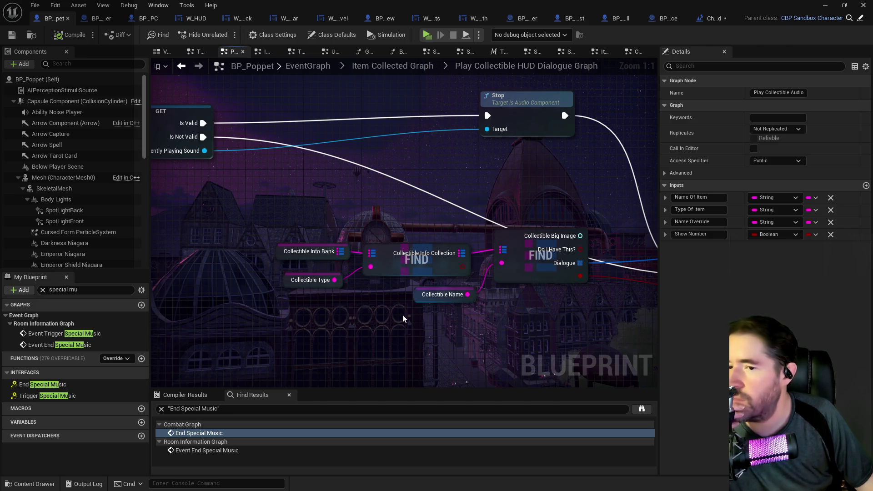
scroll(359, 298, down, 3)
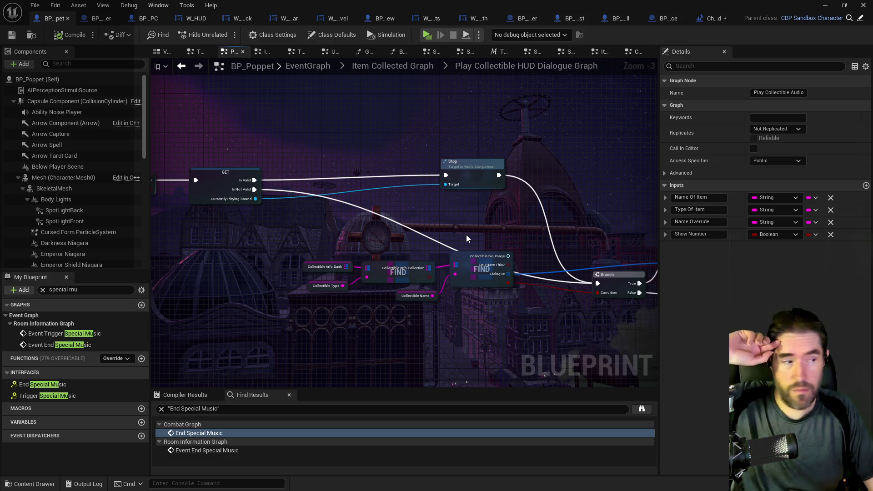
drag(468, 233, 377, 226)
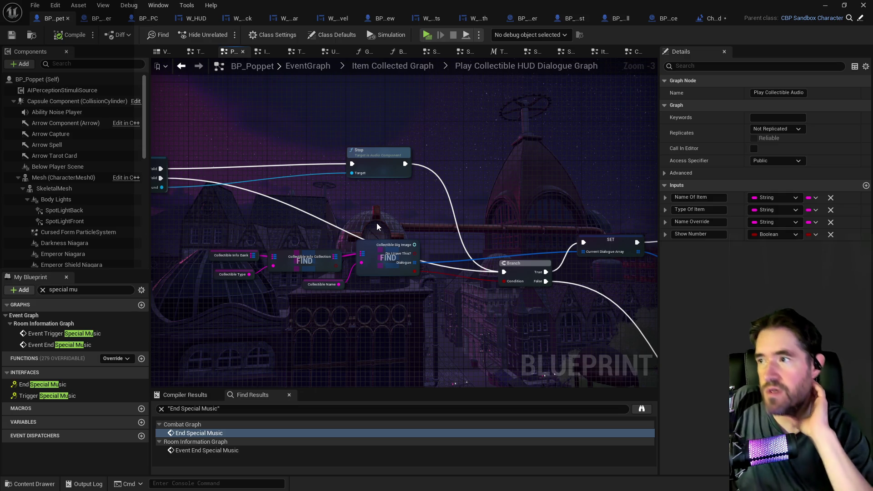
click(636, 52)
scroll(414, 154, down, 5)
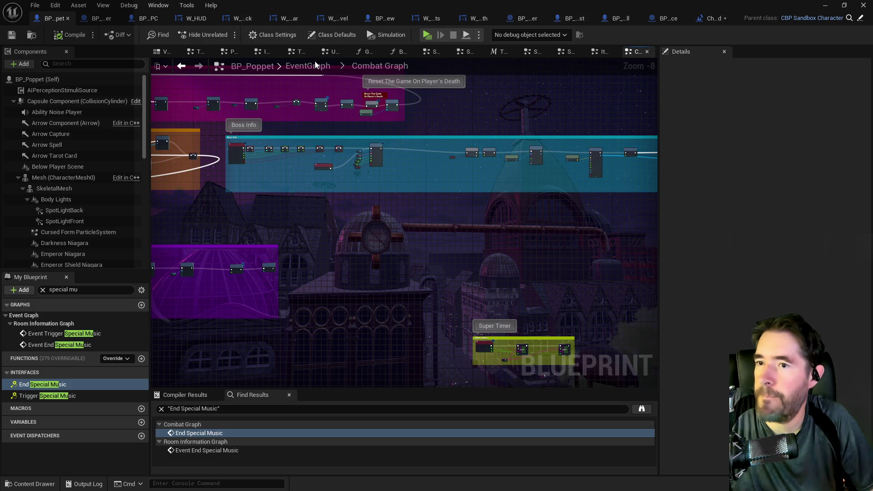
- Return to the Item Collected Graph and centre the Switch on String and Event Name of Item Collected nodes
click(600, 52)
scroll(467, 240, down, 3)
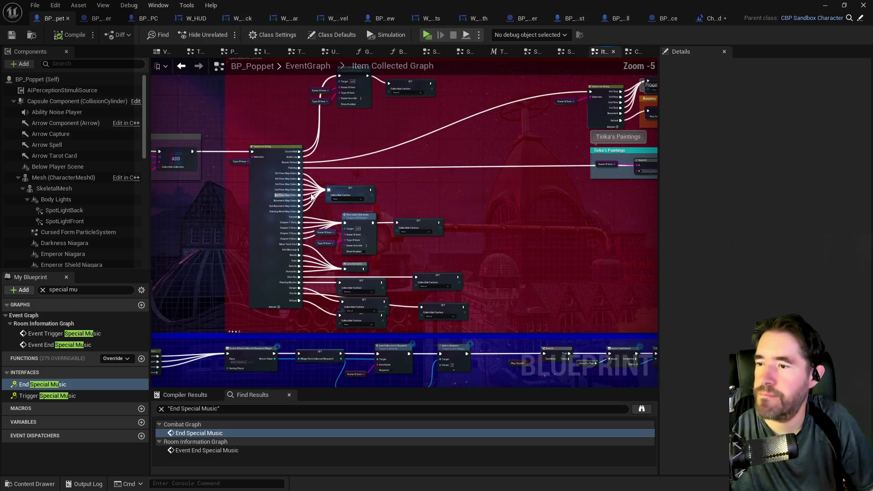
mouse_move(467, 239)
mouse_down()
mouse_move(374, 286)
mouse_move(415, 220)
mouse_move(427, 238)
mouse_move(304, 173)
mouse_up()
mouse_move(364, 241)
mouse_down()
mouse_move(365, 192)
mouse_move(435, 225)
mouse_move(553, 246)
mouse_move(590, 272)
mouse_move(409, 255)
mouse_up()
scroll(263, 271, up, 3)
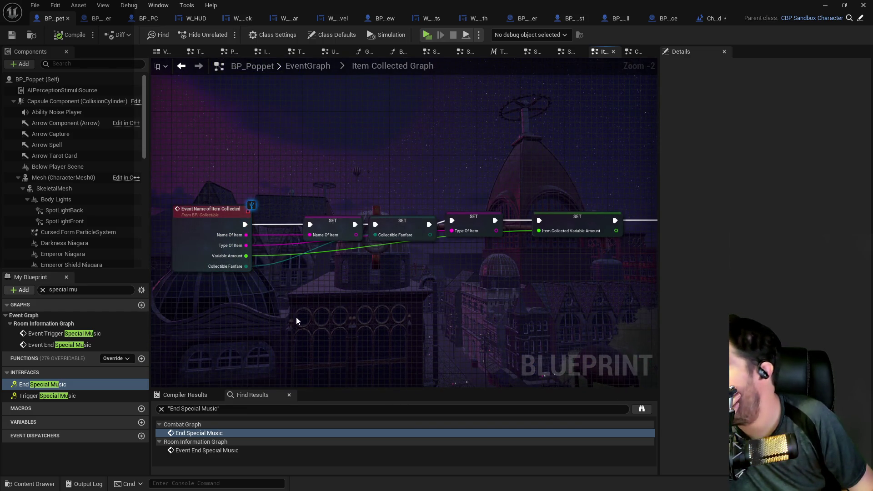
mouse_move(448, 350)
mouse_down()
mouse_move(288, 289)
mouse_move(469, 281)
mouse_up()
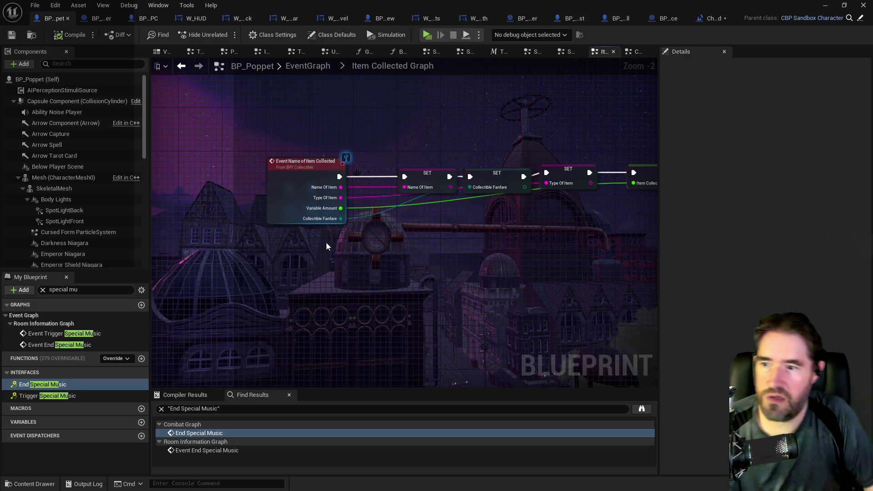
- Wire the Switch on String Coin case into the SET node setting Type of Item to Coin
scroll(489, 205, down, 4)
scroll(489, 205, up, 3)
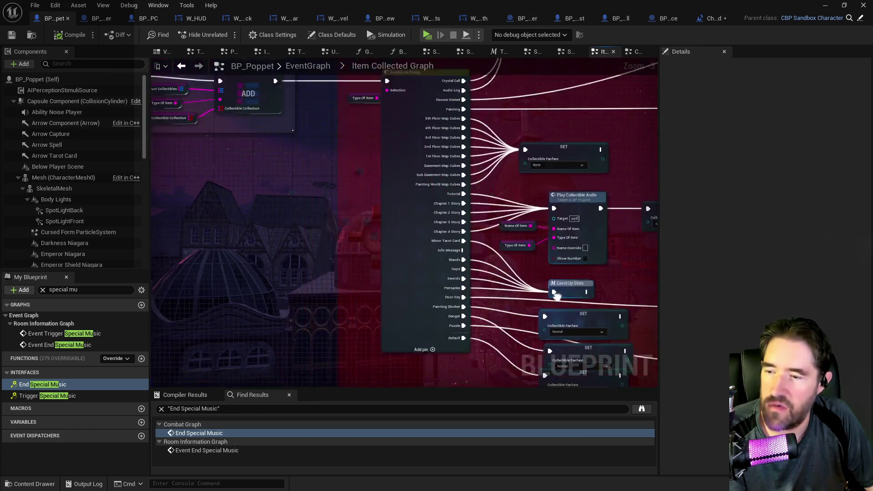
scroll(389, 196, down, 2)
scroll(420, 262, up, 2)
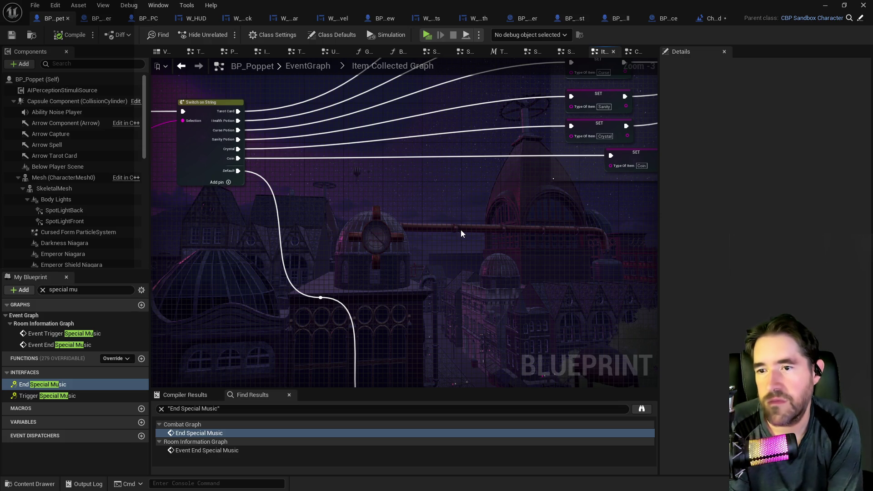
mouse_move(461, 233)
mouse_down()
mouse_move(450, 218)
mouse_move(497, 255)
mouse_move(455, 248)
mouse_move(646, 268)
mouse_up()
mouse_move(364, 190)
mouse_down()
mouse_move(389, 230)
mouse_move(409, 121)
mouse_move(436, 123)
mouse_move(397, 205)
mouse_up()
drag(614, 179, 605, 190)
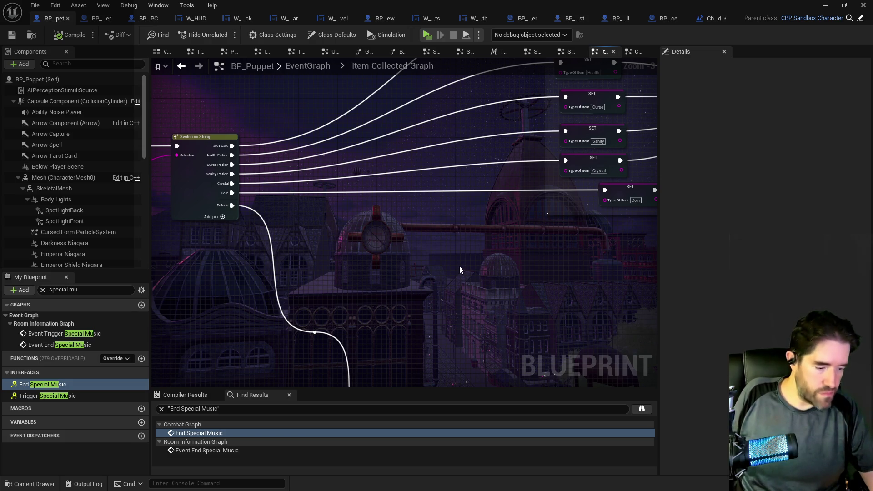
scroll(403, 124, down, 3)
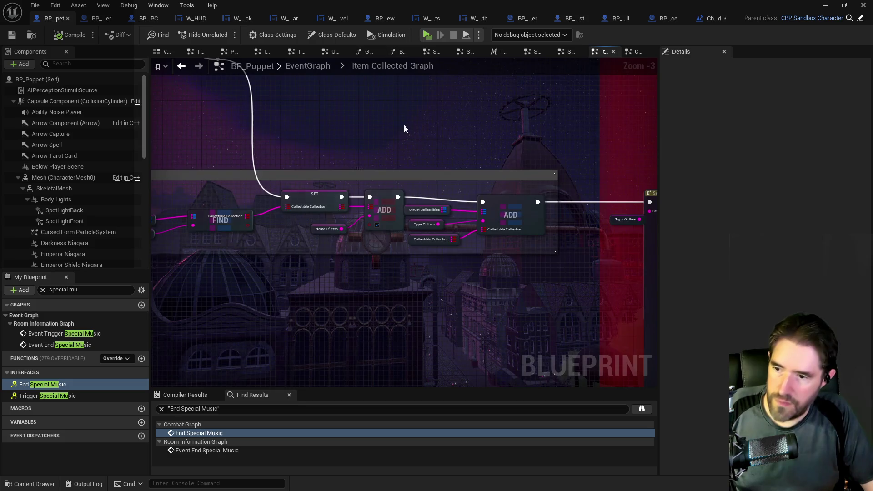
- Zoom around the Item Collected Graph to the Switch node and its SET nodes
scroll(460, 176, up, 3)
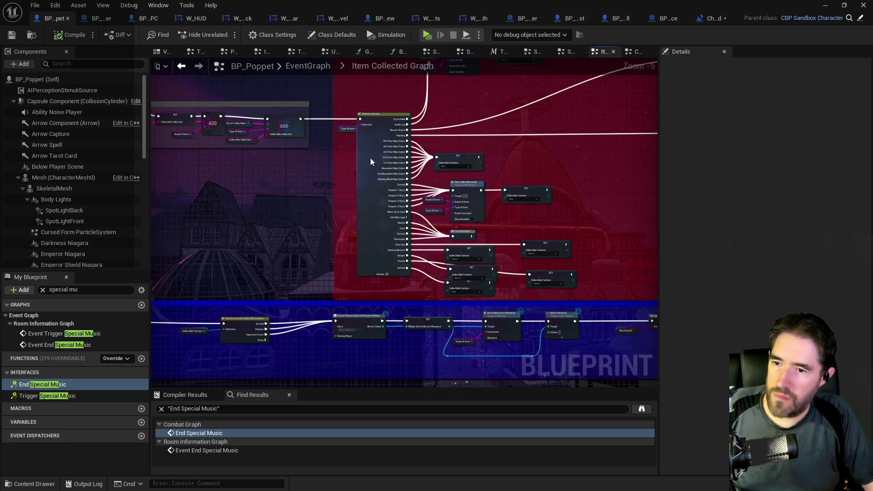
scroll(370, 157, down, 2)
scroll(423, 217, down, 1)
scroll(576, 239, up, 1)
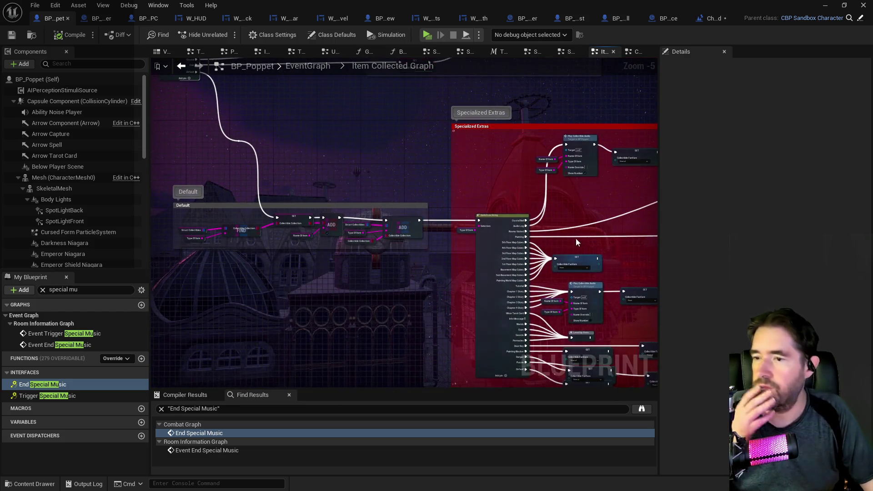
scroll(414, 199, down, 1)
scroll(470, 262, up, 2)
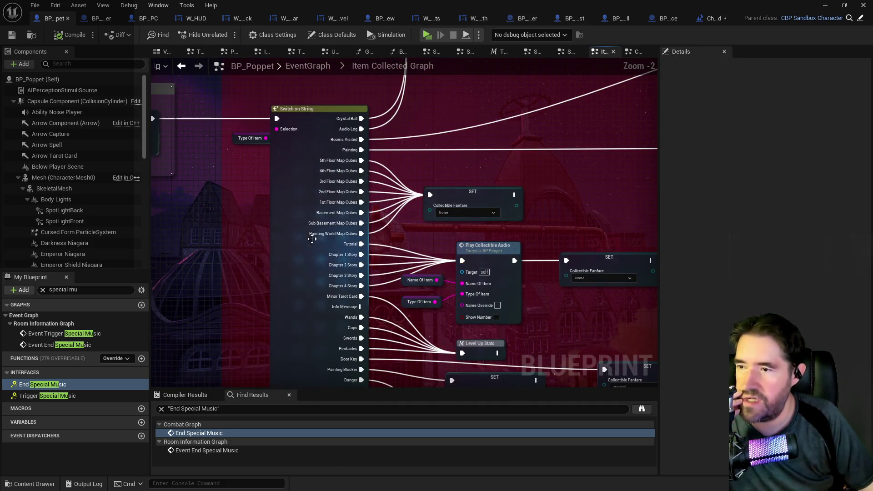
scroll(356, 236, down, 1)
mouse_move(422, 209)
mouse_down()
mouse_move(306, 195)
mouse_move(291, 236)
mouse_move(472, 140)
mouse_up()
mouse_move(509, 113)
mouse_down()
mouse_move(501, 116)
mouse_move(497, 169)
mouse_move(480, 177)
mouse_move(483, 166)
mouse_move(568, 144)
mouse_move(477, 174)
mouse_up()
scroll(483, 166, down, 1)
scroll(455, 179, down, 2)
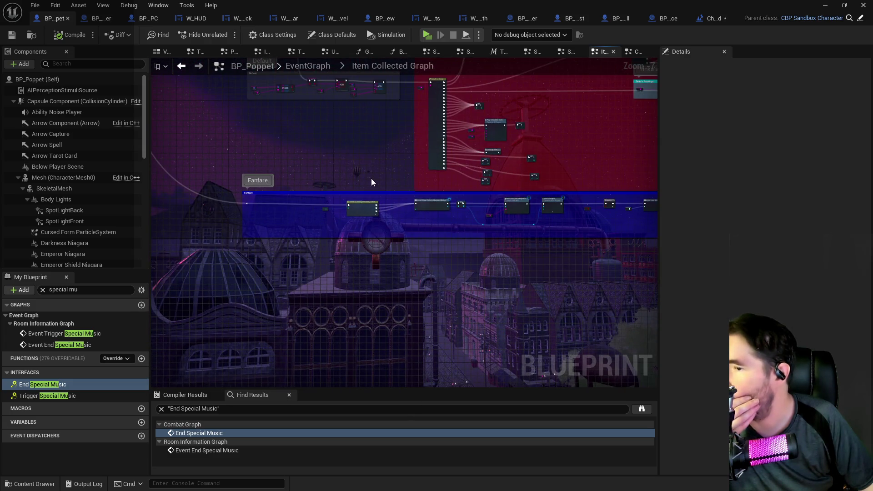
scroll(379, 177, up, 3)
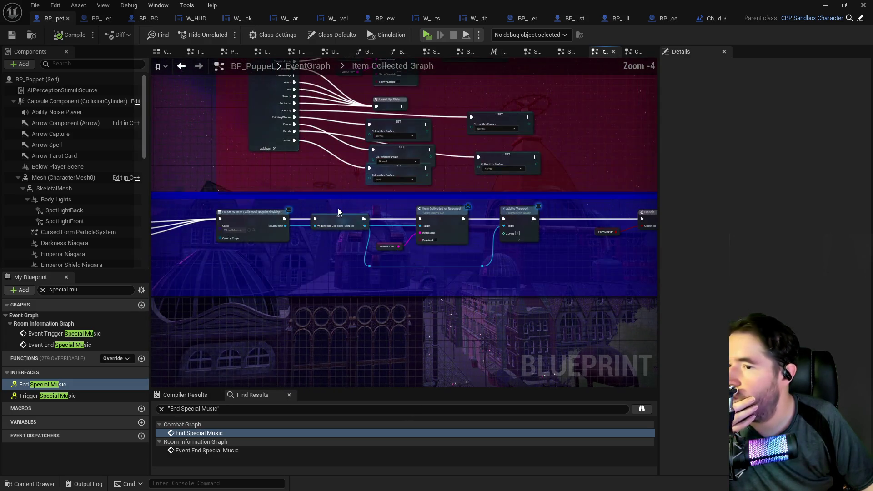
scroll(294, 264, up, 2)
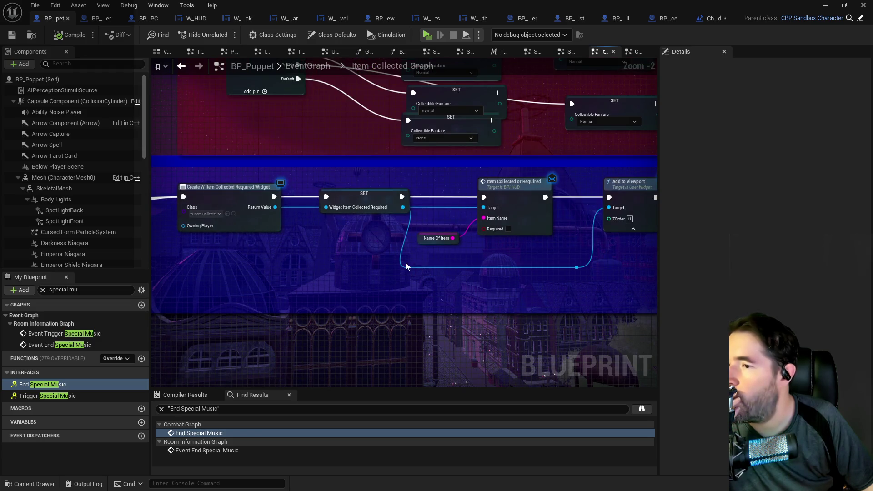
- Follow the Add to Viewport, Branch and Spawn Sound 2D chain, then recentre on Switch on String
drag(472, 259, 247, 257)
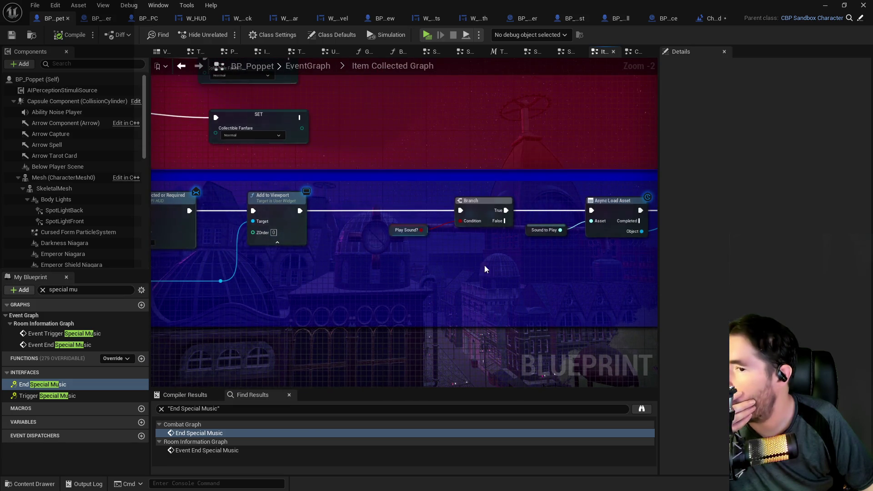
drag(485, 265, 263, 277)
drag(440, 275, 334, 261)
drag(556, 268, 315, 253)
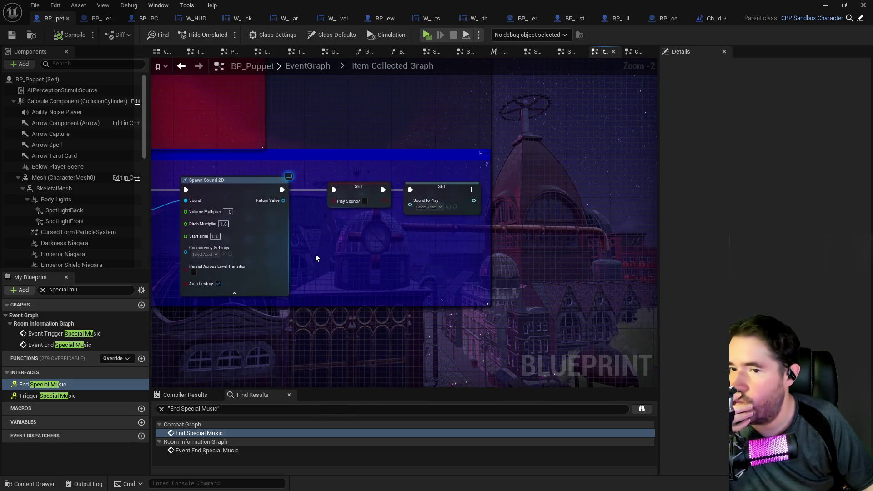
scroll(359, 255, down, 2)
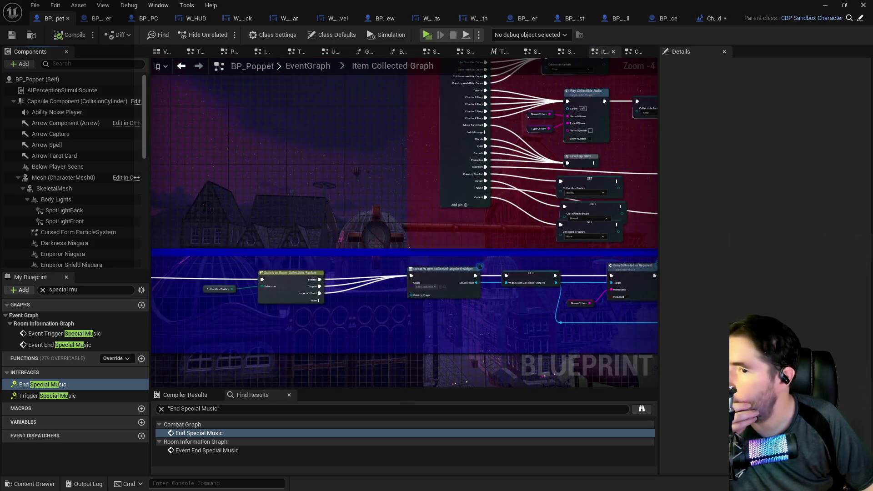
mouse_move(370, 243)
mouse_down()
mouse_move(410, 270)
mouse_move(356, 237)
mouse_up()
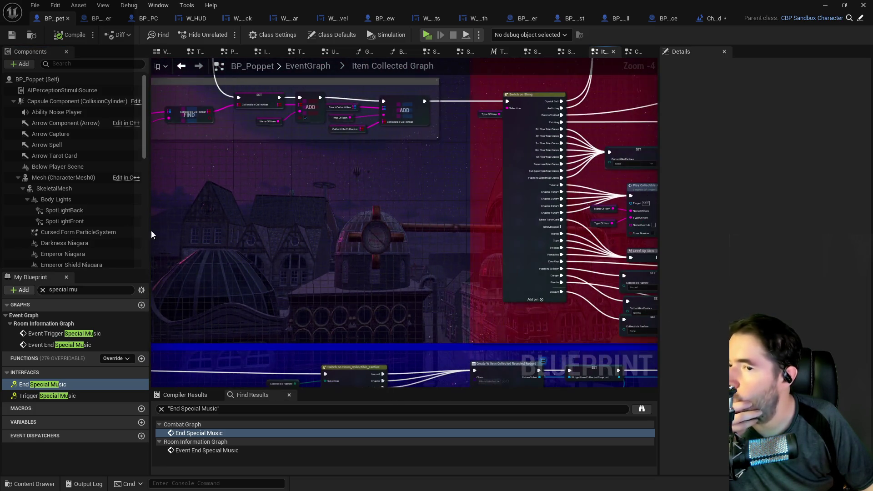
scroll(285, 149, up, 1)
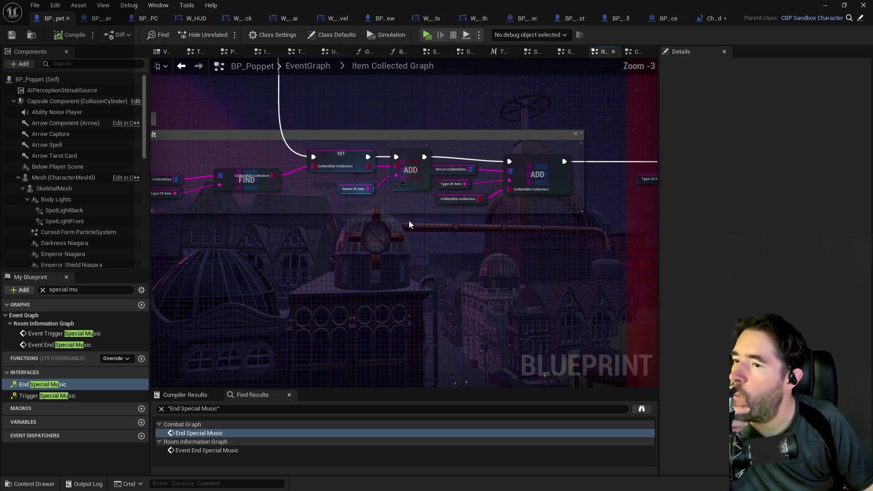
drag(484, 252, 388, 230)
mouse_move(469, 241)
mouse_down()
mouse_move(237, 202)
mouse_move(550, 284)
mouse_up()
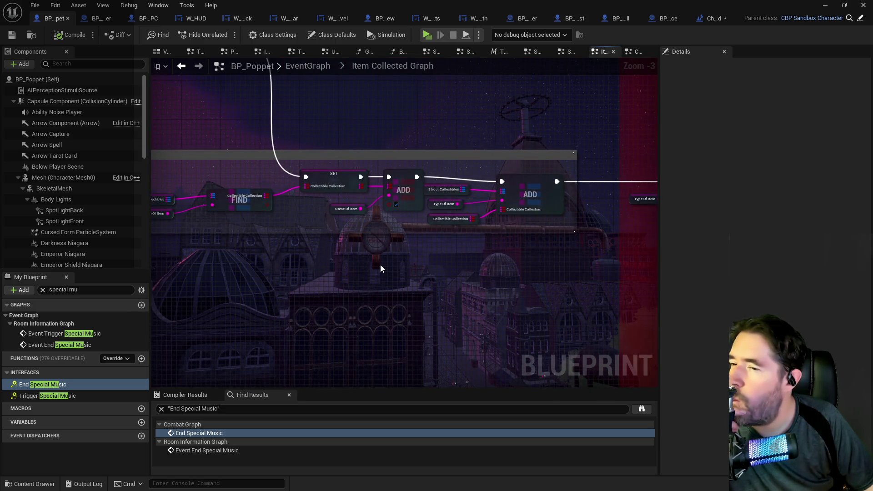
scroll(380, 264, down, 4)
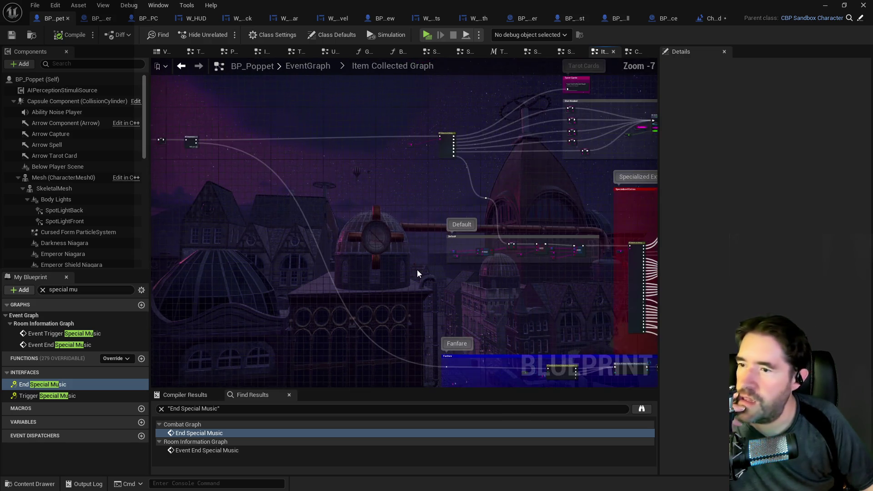
scroll(439, 188, up, 2)
- Trace the wire back toward Event Name of Item Collected and bring up the Content Browser
mouse_move(432, 185)
mouse_down()
mouse_move(552, 309)
mouse_move(571, 316)
mouse_move(450, 144)
mouse_move(374, 113)
mouse_move(530, 351)
mouse_move(239, 306)
mouse_move(563, 293)
mouse_up()
mouse_move(486, 274)
mouse_down()
mouse_move(438, 255)
mouse_move(530, 306)
mouse_up()
scroll(244, 181, up, 4)
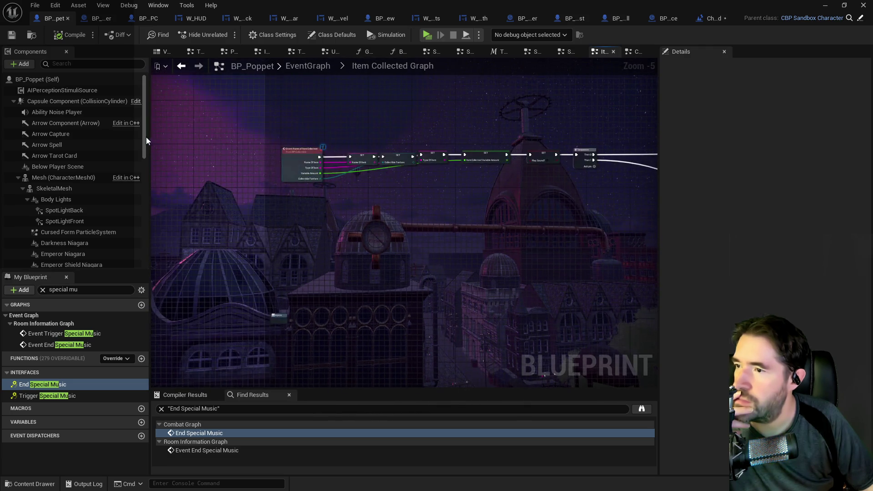
scroll(381, 181, up, 1)
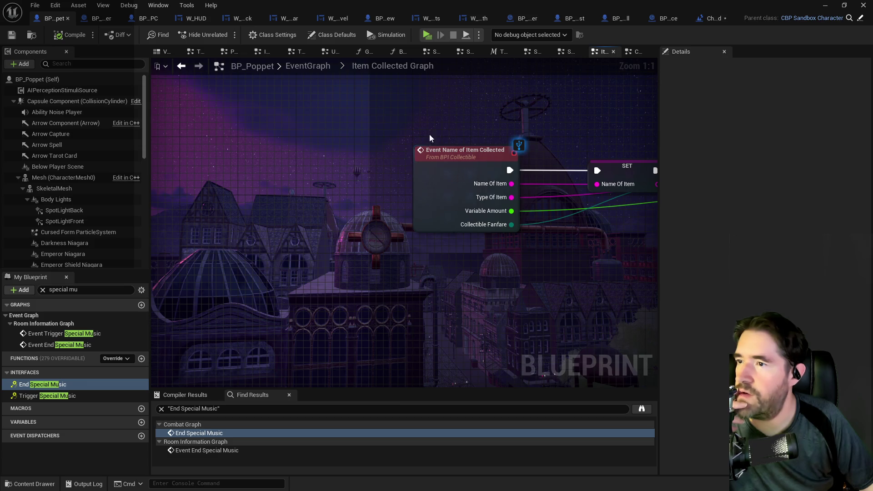
drag(870, 145, 331, 144)
click(378, 170)
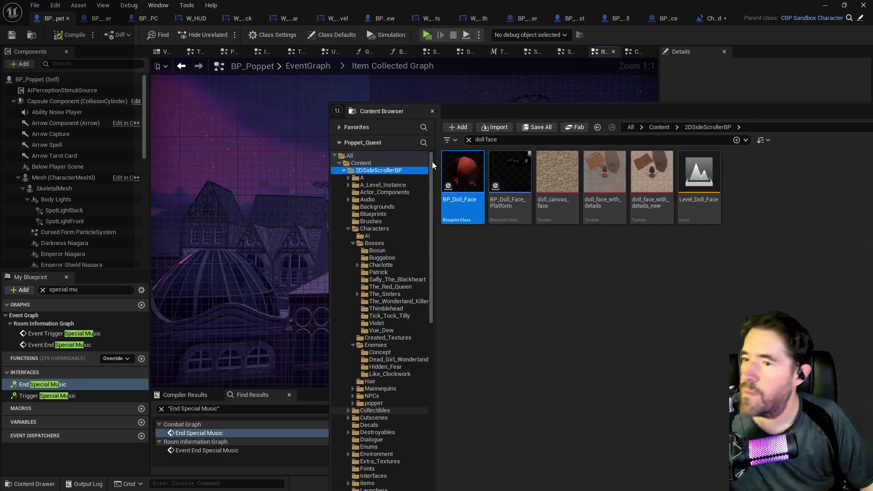
- Search the Content Browser for 'bpi col' and open the BPI_Collectible interface
click(508, 138)
text(bpi co)
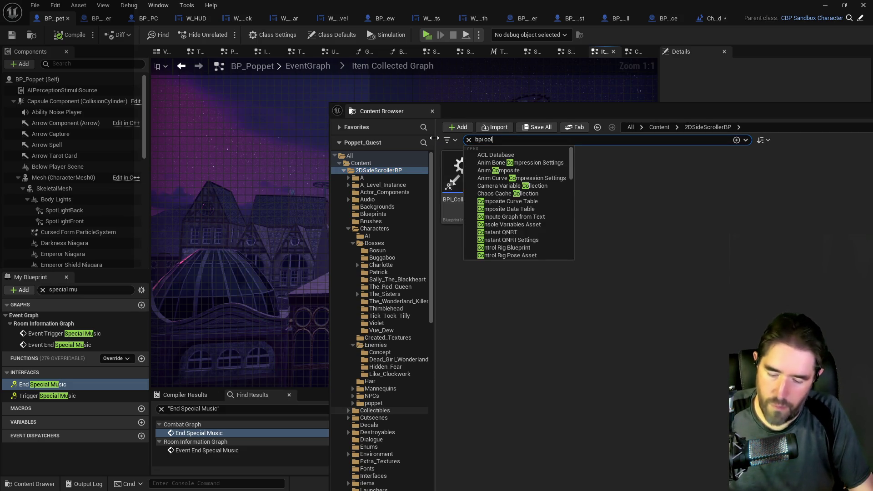
text(l)
click(593, 285)
double_click(444, 184)
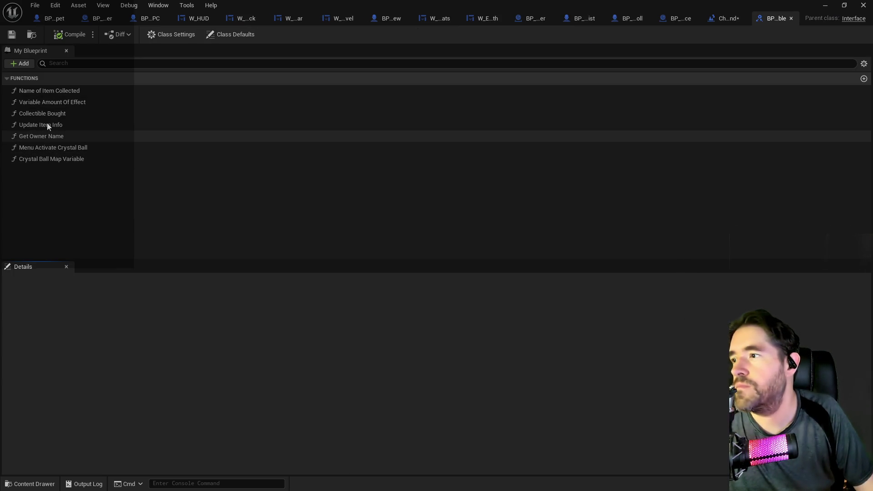
- Add a Boolean input named 'Award Item' to the Name of Item Collected function
click(53, 91)
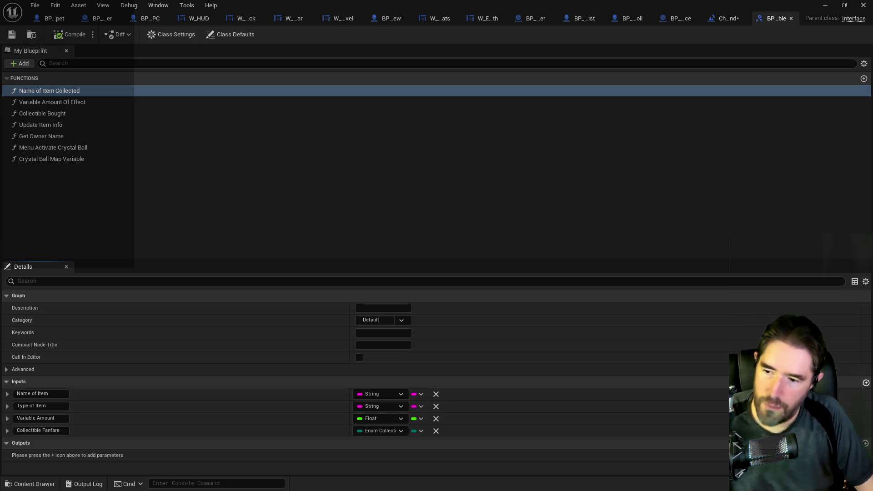
click(866, 382)
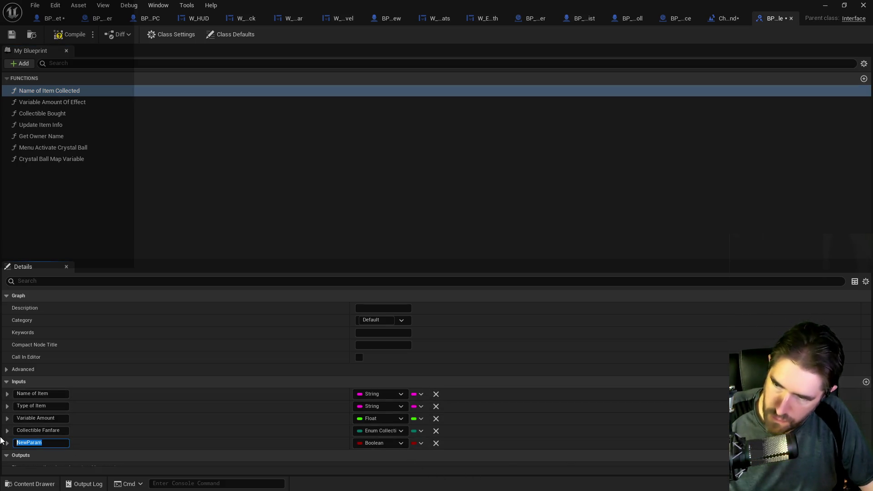
key(BackSpace)
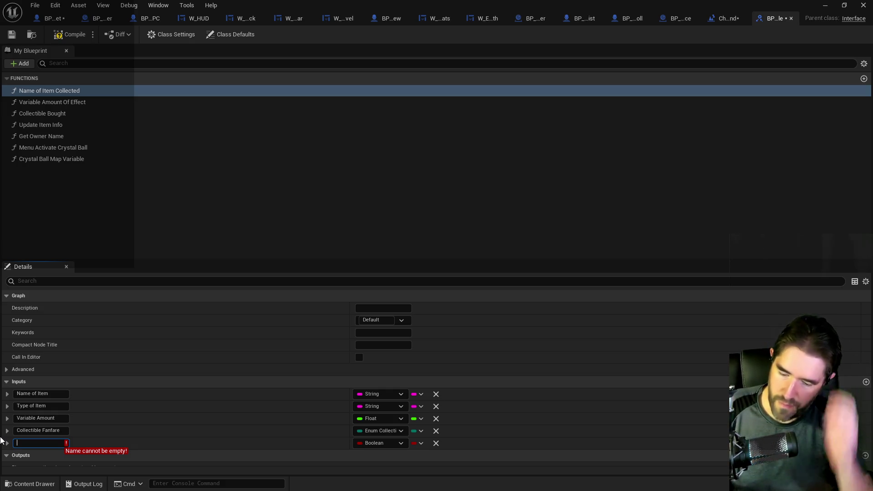
text(Award)
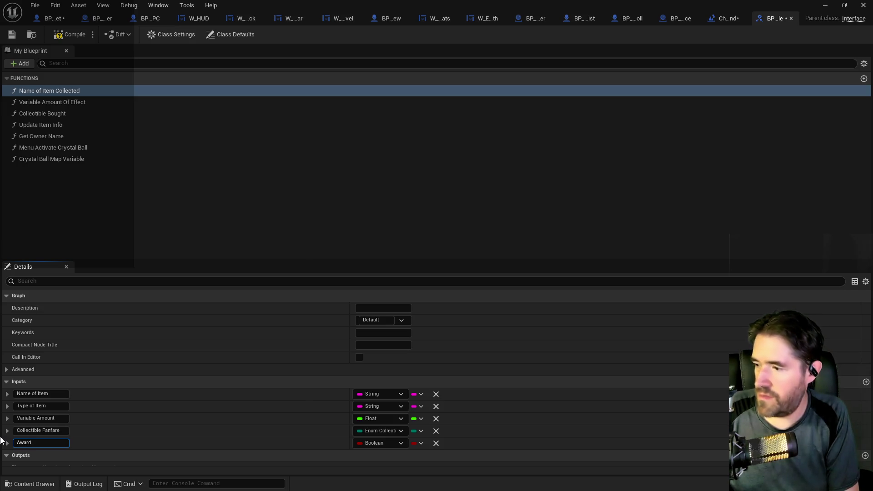
text( Item)
key(Return)
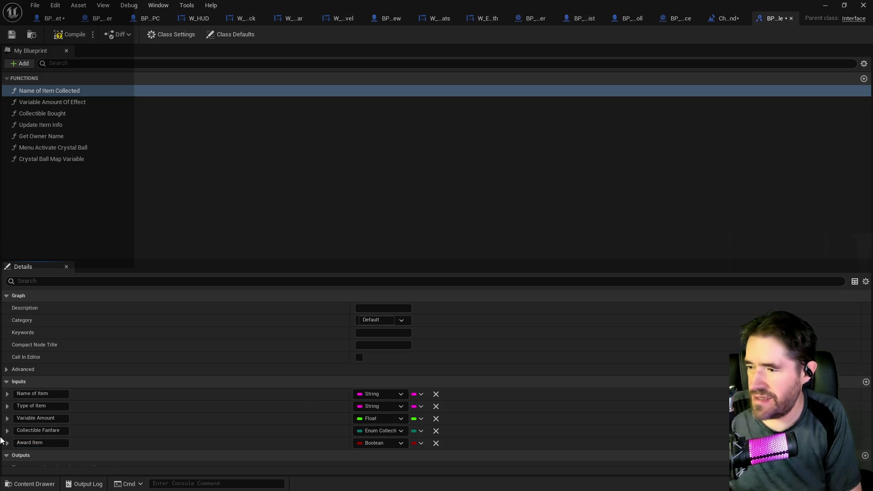
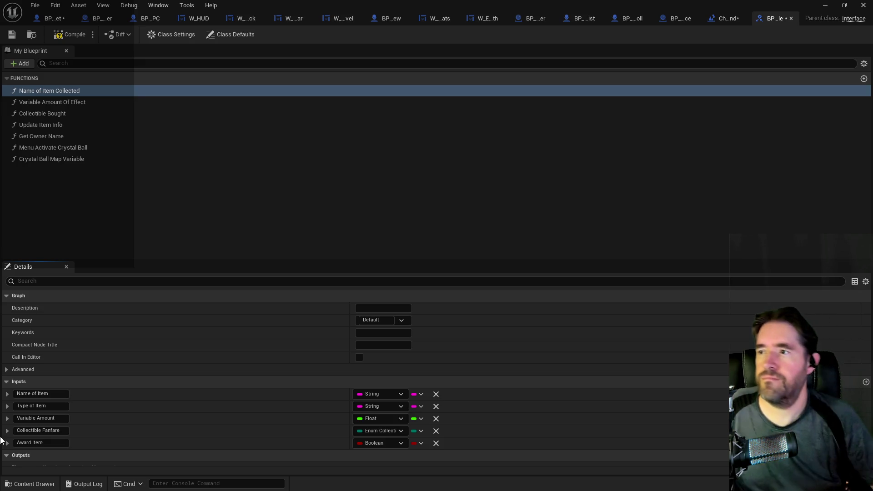
- In BP_Poppet's graph, look over the SET node chain and the Default and Fanfare comments
click(51, 18)
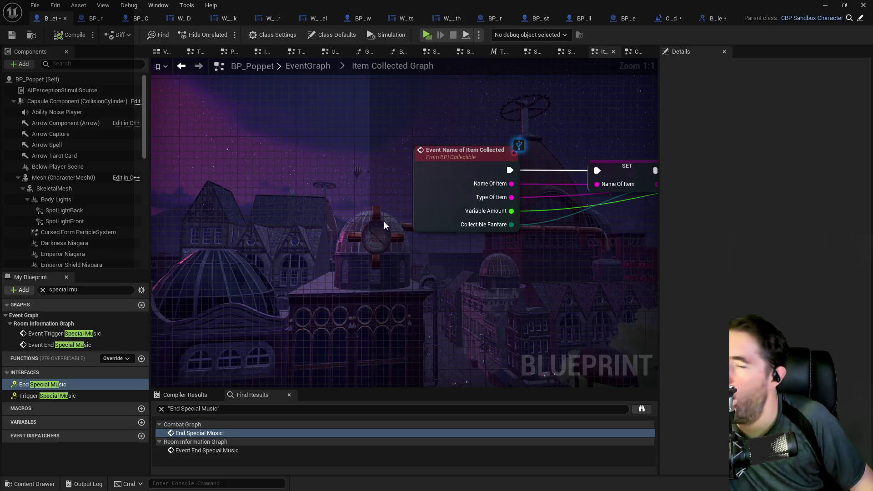
scroll(520, 301, down, 4)
drag(521, 301, 248, 221)
scroll(316, 224, down, 2)
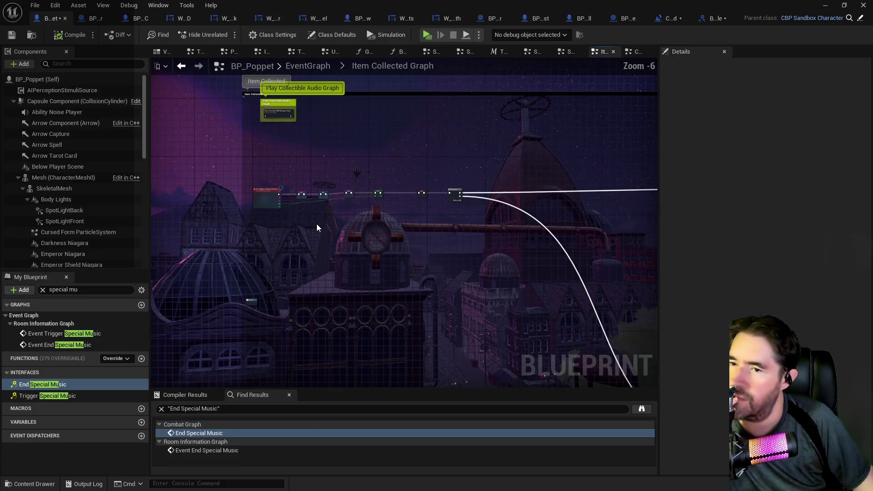
scroll(440, 243, down, 2)
drag(441, 243, 328, 176)
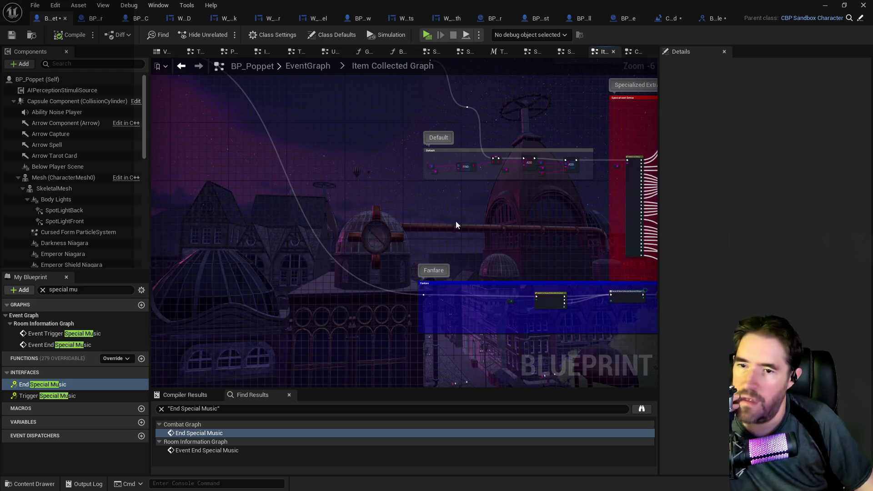
drag(456, 224, 359, 189)
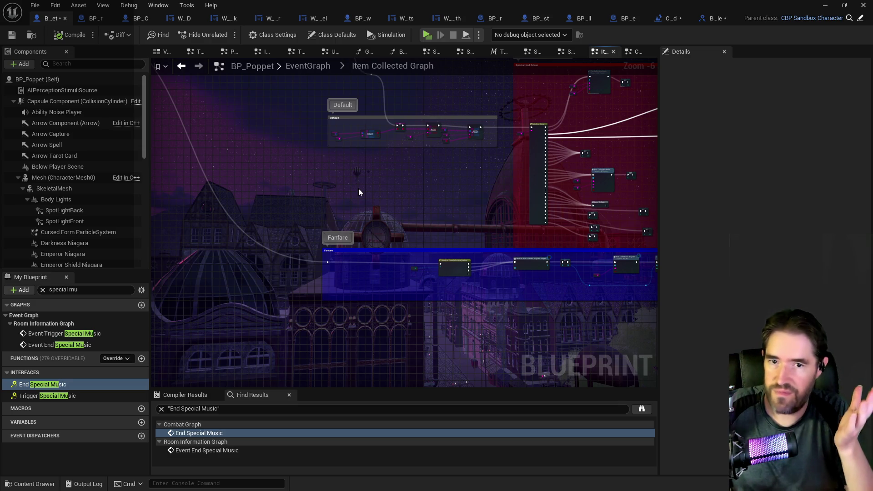
scroll(386, 111, up, 4)
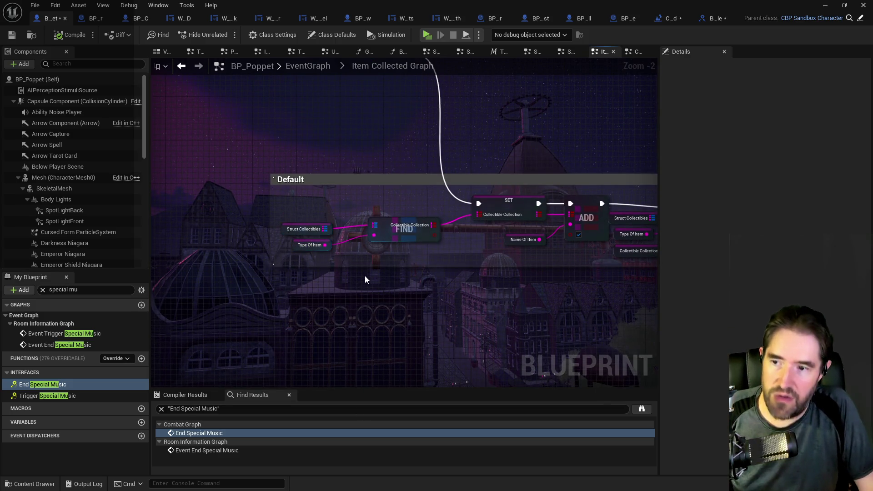
scroll(365, 275, down, 2)
- Inspect the Switch on String branches, FIND and SET nodes, and Type Of Item nodes
drag(444, 317, 330, 268)
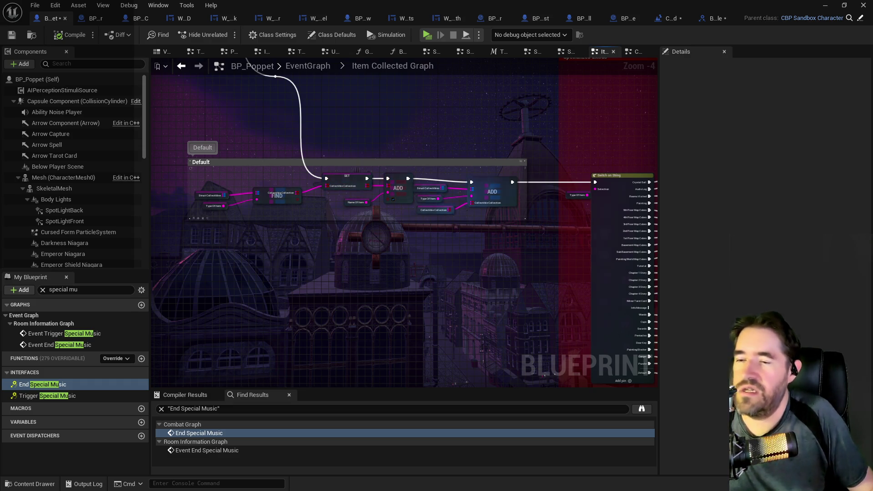
drag(545, 263, 230, 217)
scroll(230, 218, up, 3)
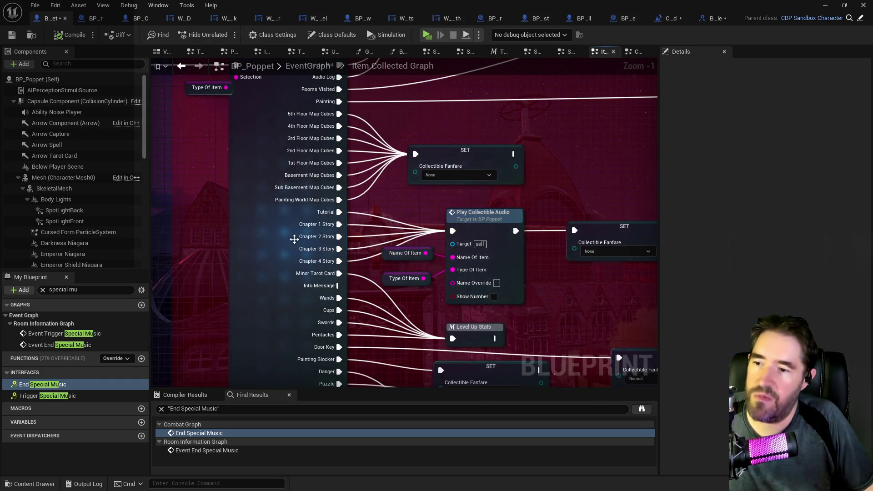
drag(287, 242, 456, 266)
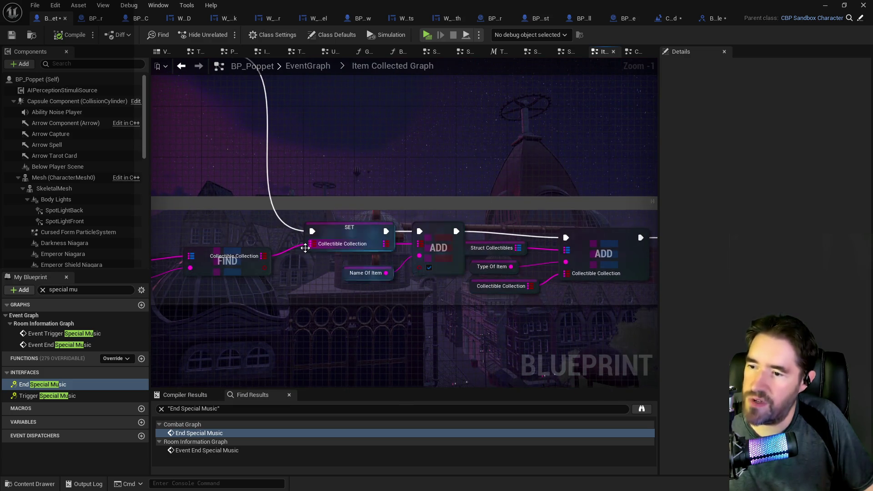
drag(302, 250, 492, 257)
drag(323, 286, 218, 252)
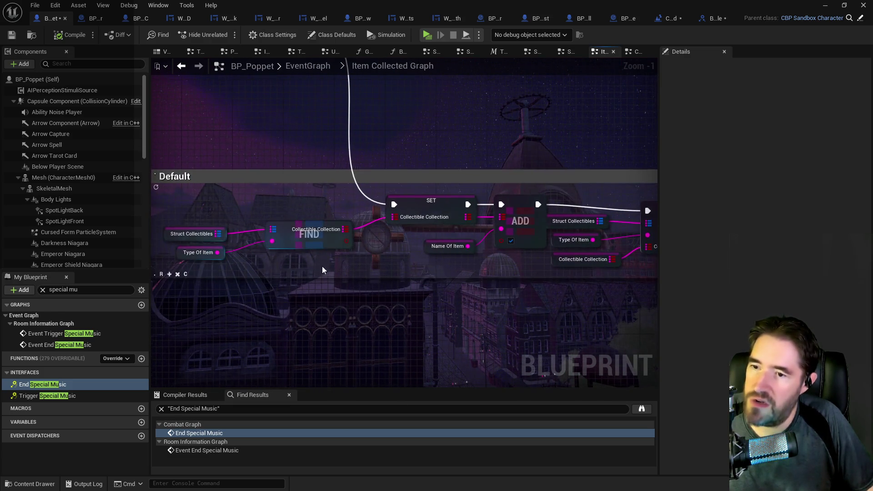
scroll(323, 280, down, 6)
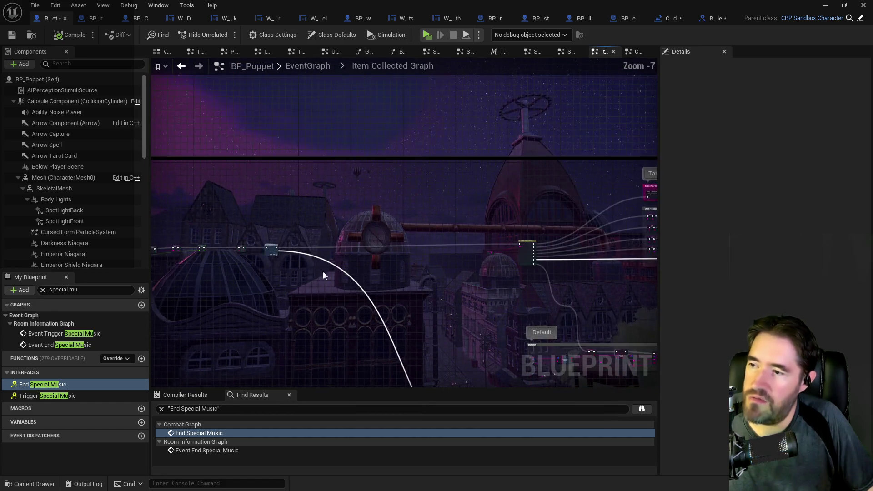
scroll(330, 270, up, 3)
mouse_move(331, 315)
mouse_down()
mouse_move(393, 218)
mouse_move(457, 225)
mouse_move(429, 287)
mouse_up()
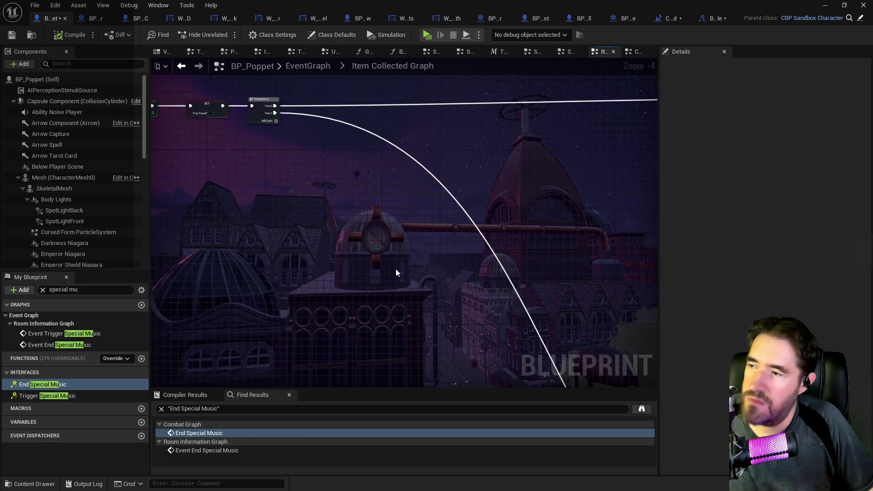
- In the interface, set Award Item's default value to true, then compile and save
click(705, 20)
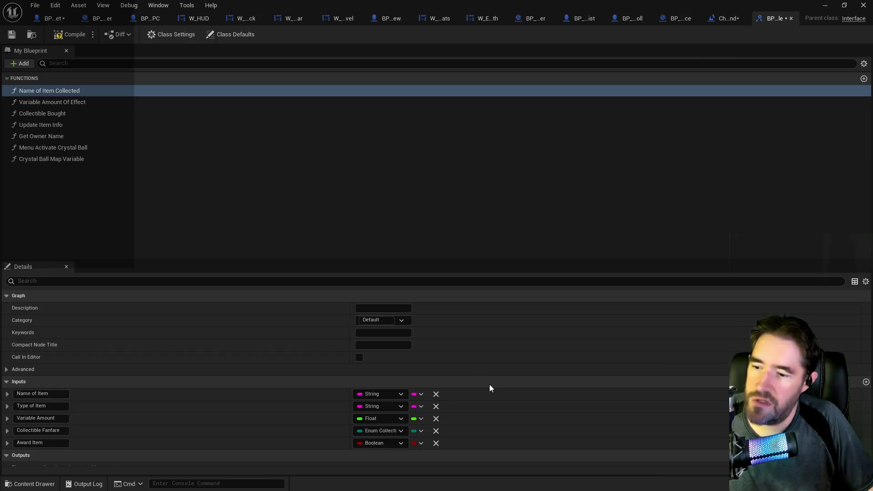
click(8, 38)
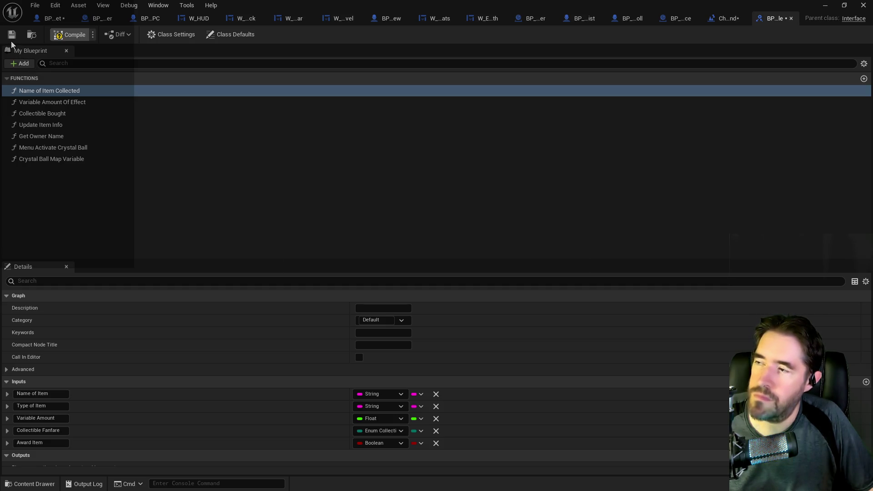
click(12, 40)
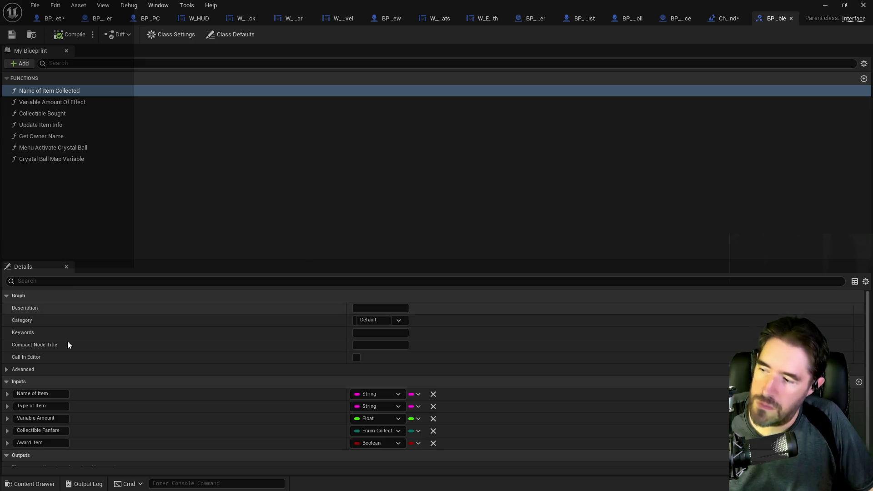
click(6, 443)
scroll(89, 436, down, 2)
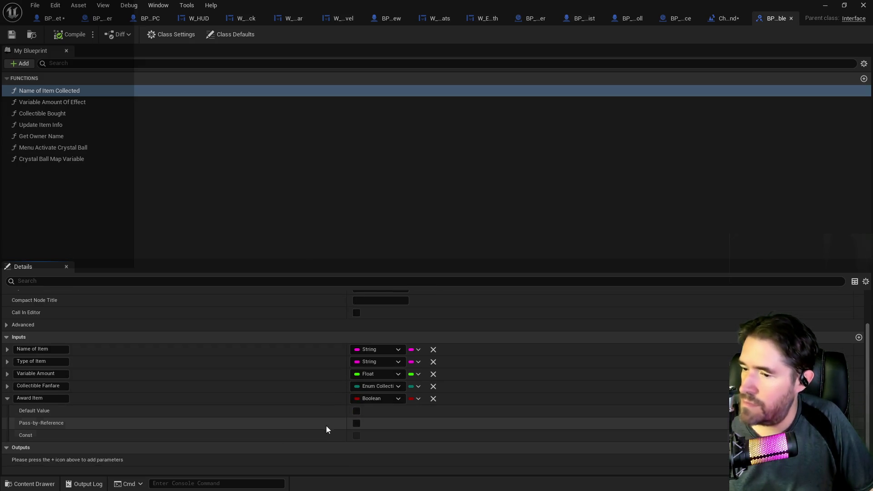
click(357, 411)
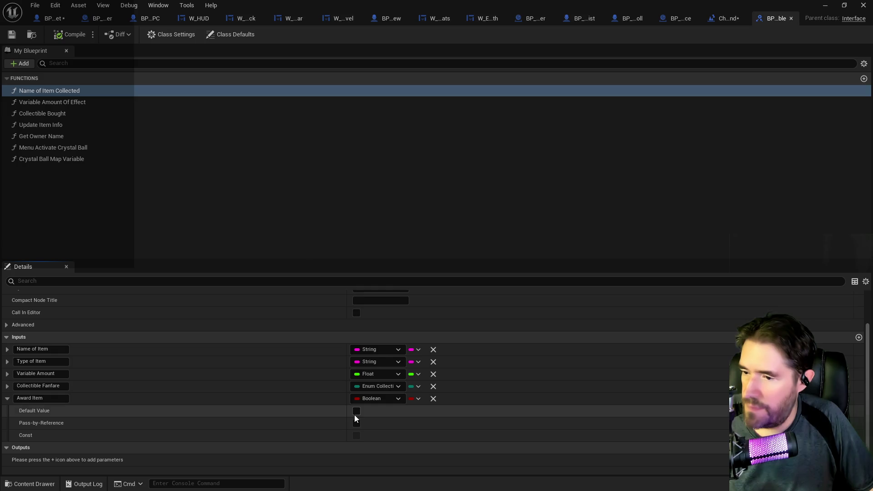
click(59, 37)
click(7, 39)
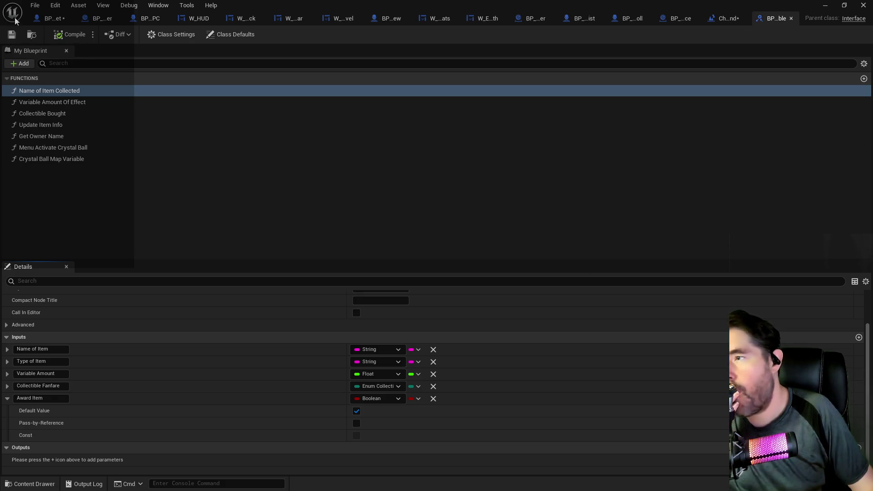
click(54, 19)
- Frame the Switch on String node with the Default, Specialized Extras and Fanfare comments
scroll(260, 206, down, 1)
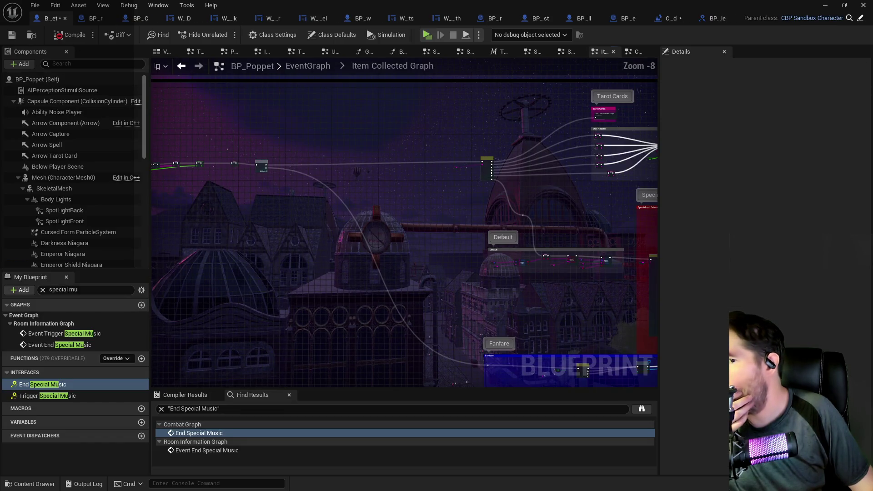
scroll(264, 163, down, 1)
drag(346, 187, 369, 145)
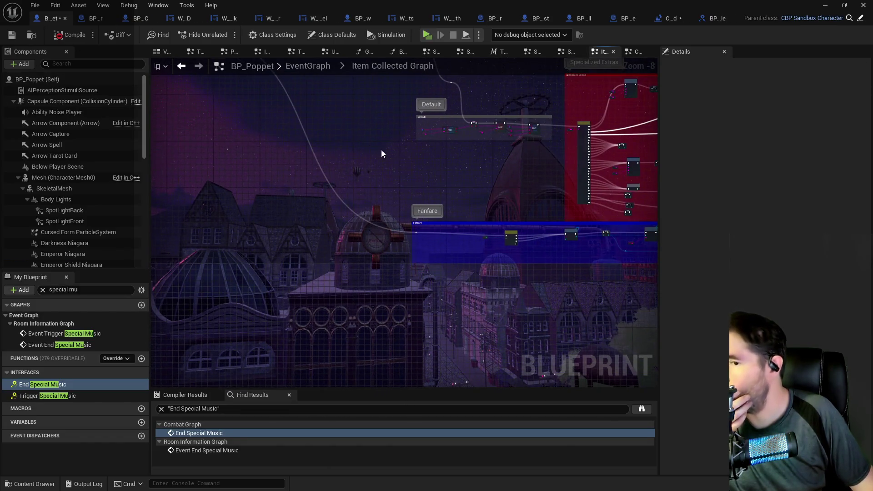
scroll(416, 116, up, 2)
drag(416, 116, 484, 233)
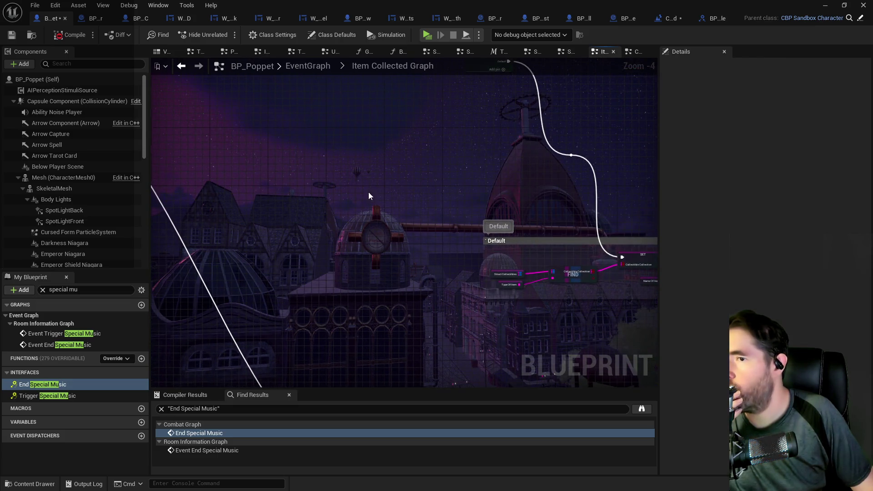
scroll(284, 305, up, 2)
mouse_move(383, 230)
mouse_down()
mouse_move(560, 195)
mouse_move(469, 207)
mouse_move(549, 200)
mouse_move(370, 193)
mouse_move(389, 217)
mouse_move(331, 226)
mouse_move(353, 266)
mouse_move(328, 296)
mouse_move(323, 264)
mouse_move(344, 222)
mouse_up()
scroll(319, 231, down, 2)
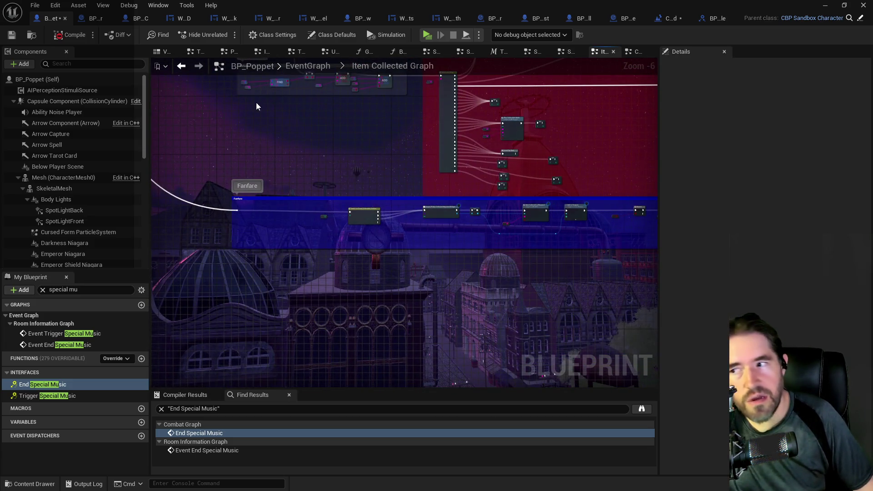
scroll(344, 222, up, 3)
scroll(245, 170, down, 3)
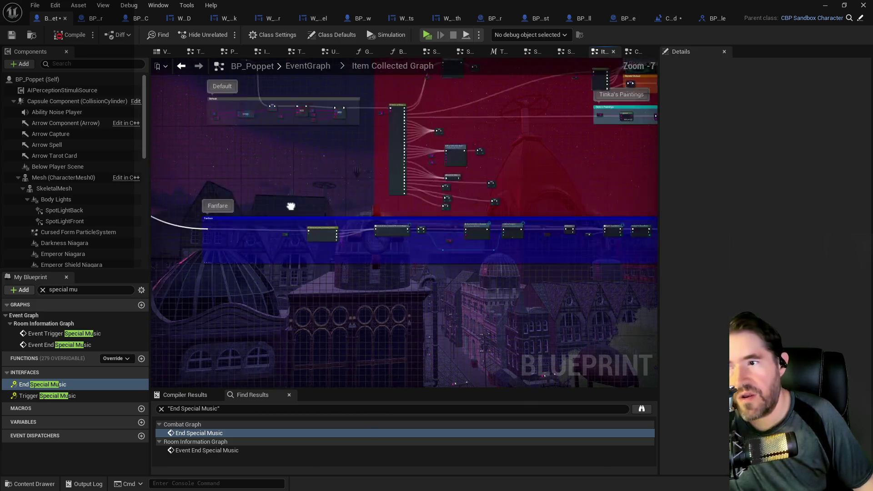
scroll(290, 202, down, 1)
drag(290, 203, 311, 236)
scroll(374, 180, up, 6)
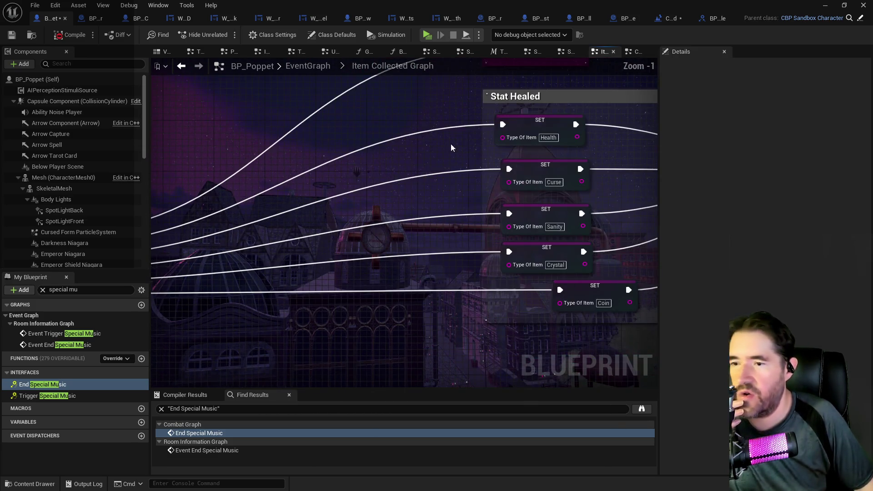
- Shift the Coin SET node left and the Health SET node slightly right near Stat Healed
mouse_move(519, 285)
mouse_down()
mouse_move(403, 232)
mouse_move(383, 232)
mouse_up()
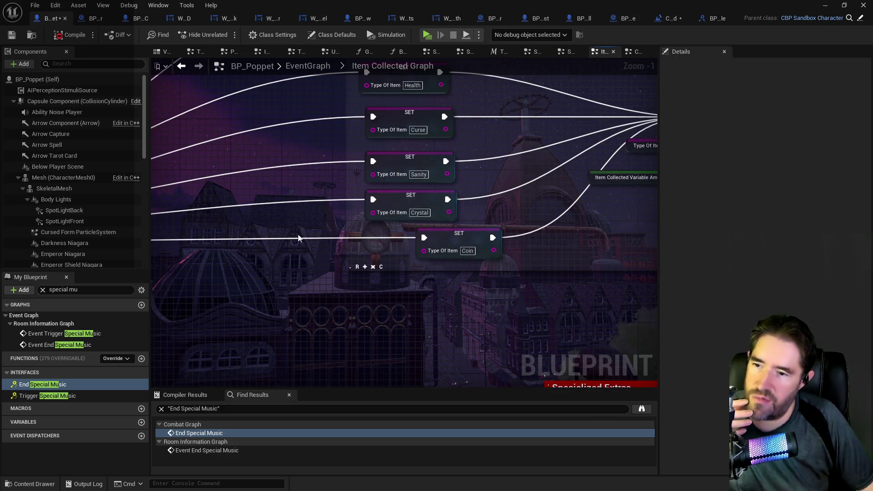
mouse_move(450, 239)
mouse_down()
mouse_move(404, 234)
mouse_move(401, 244)
mouse_up()
drag(419, 143, 438, 252)
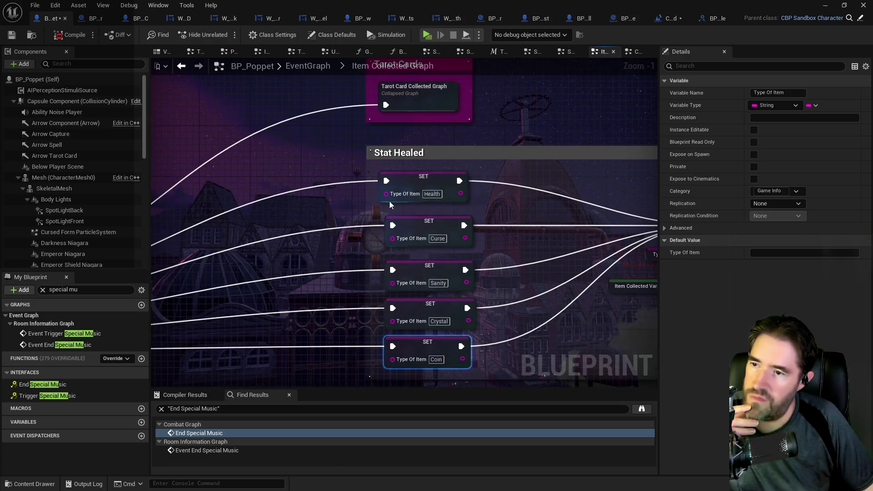
drag(406, 177, 412, 178)
- Open the collapsed Tarot Card Collected Graph and view its whole comment
double_click(406, 100)
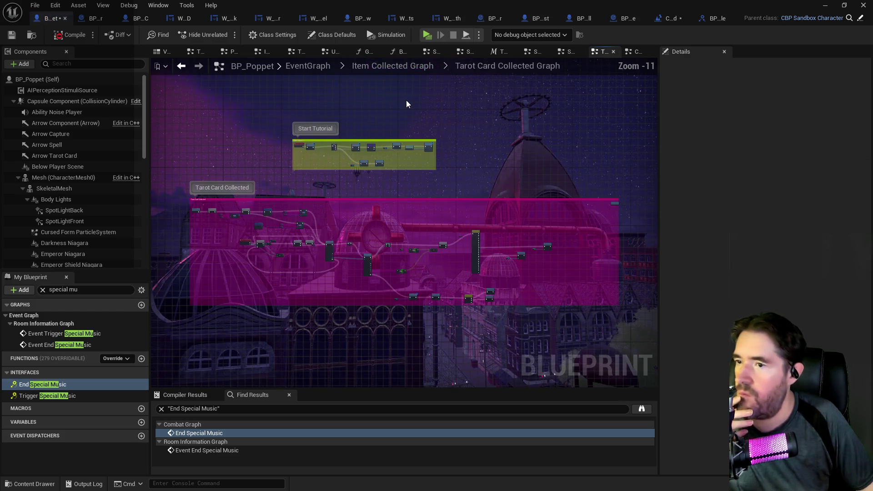
scroll(329, 229, up, 7)
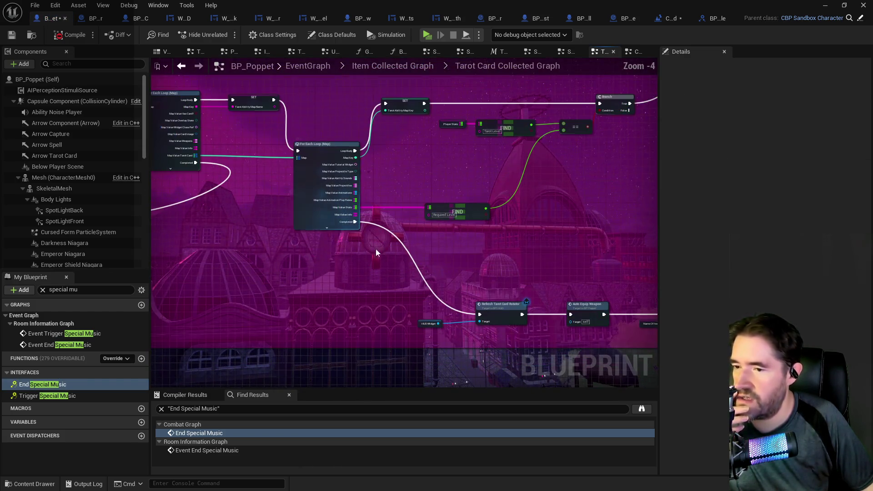
drag(448, 277, 367, 252)
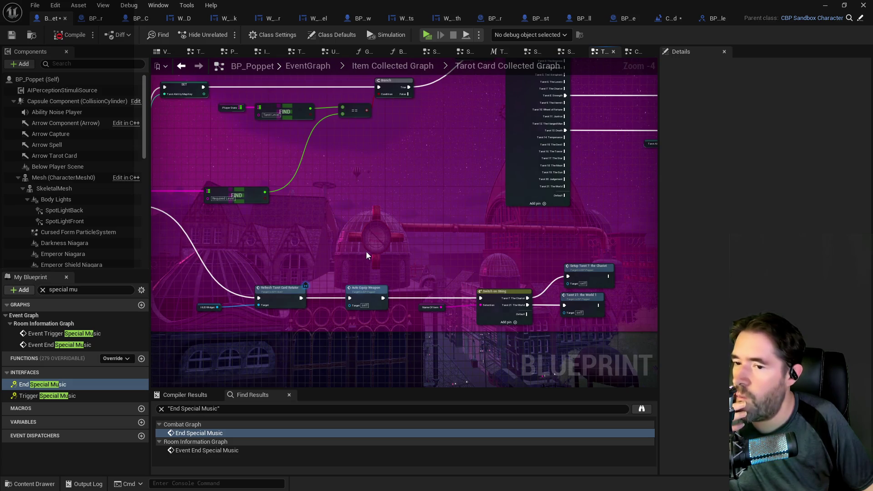
scroll(346, 242, down, 2)
mouse_move(285, 233)
mouse_down()
mouse_move(509, 263)
mouse_move(317, 250)
mouse_move(343, 213)
mouse_up()
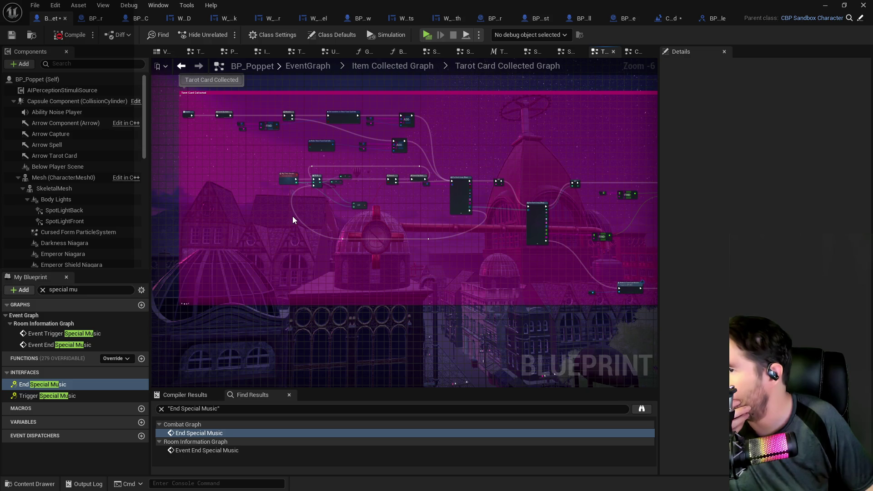
- Return to the Item Collected Graph and frame the Switch on String and Default comment
click(376, 65)
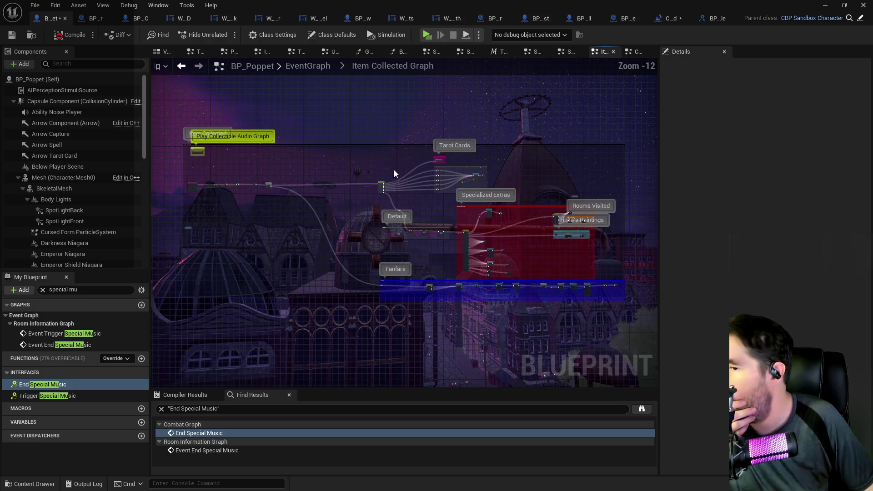
scroll(393, 170, up, 3)
mouse_move(258, 116)
mouse_down()
mouse_move(474, 142)
mouse_move(374, 151)
mouse_up()
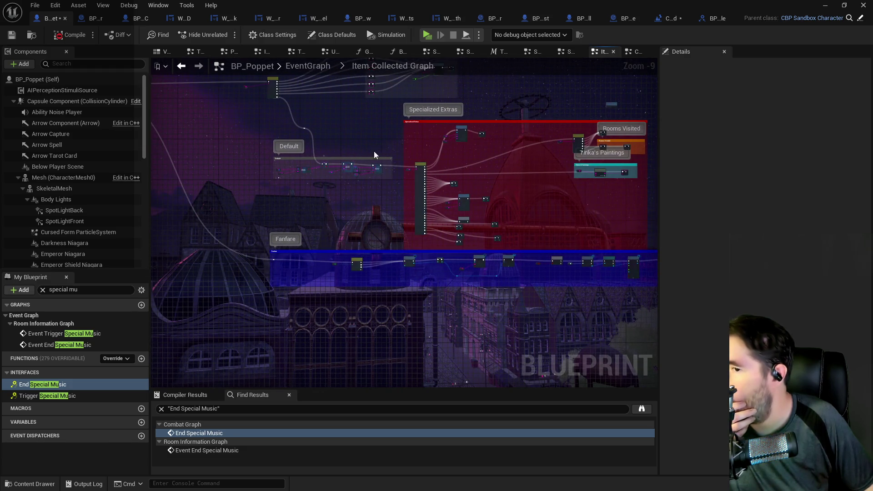
scroll(468, 148, up, 5)
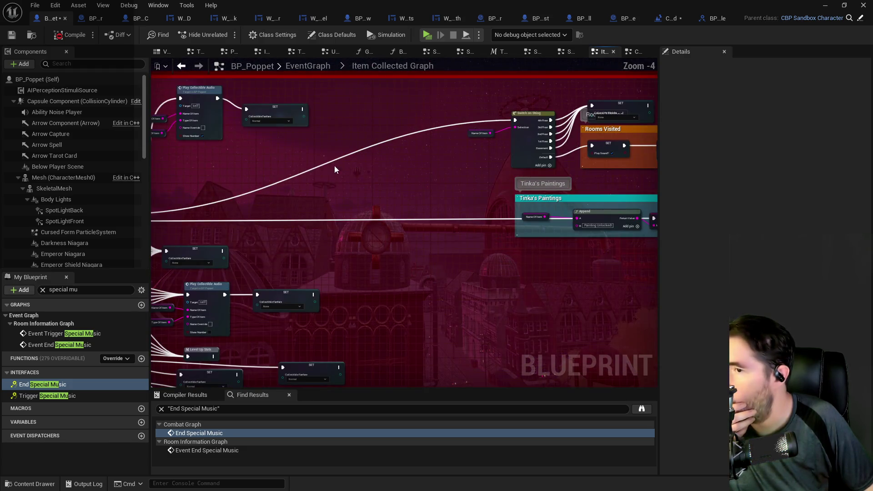
drag(296, 208, 440, 141)
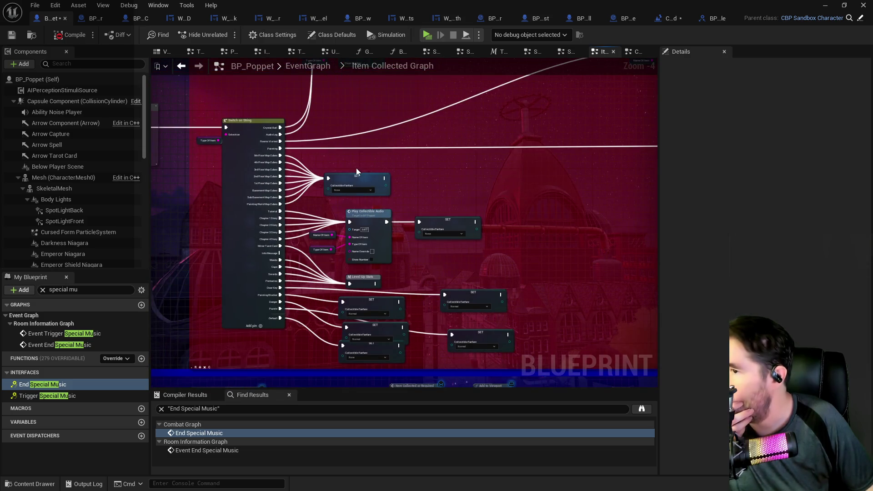
scroll(356, 171, down, 1)
mouse_move(191, 218)
mouse_down()
mouse_move(333, 218)
mouse_move(431, 270)
mouse_up()
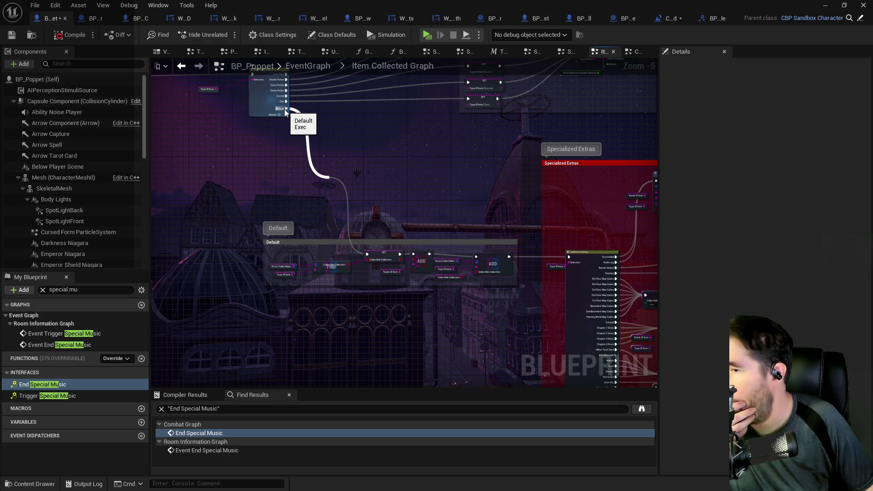
- Promote the event's Award Item pin to a variable, running its SET after Item Collected Variable Amount
mouse_move(277, 202)
mouse_down()
mouse_move(219, 199)
mouse_move(318, 136)
mouse_up()
scroll(427, 201, up, 2)
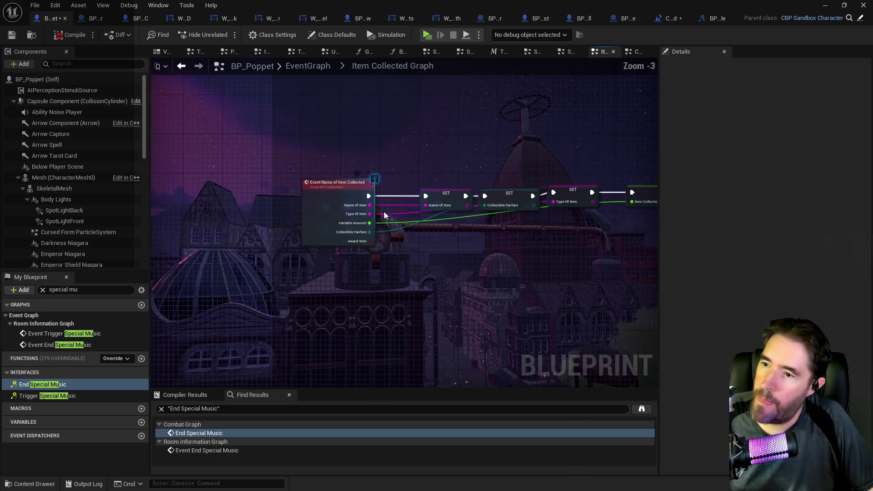
mouse_move(368, 242)
mouse_down()
mouse_move(478, 242)
mouse_move(272, 232)
mouse_move(430, 205)
mouse_move(511, 212)
mouse_up()
click(500, 289)
mouse_move(471, 169)
mouse_down()
mouse_move(491, 207)
mouse_move(521, 168)
mouse_up()
click(509, 207)
- Fit SET Award Item into the execution line before Play Sound?, align the chain and save
drag(580, 198, 474, 190)
drag(451, 159, 545, 152)
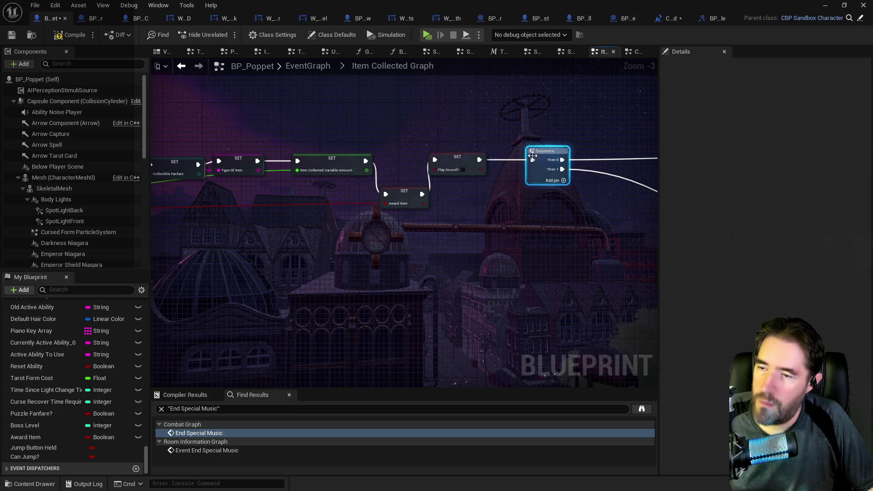
drag(460, 166, 484, 166)
drag(401, 201, 408, 168)
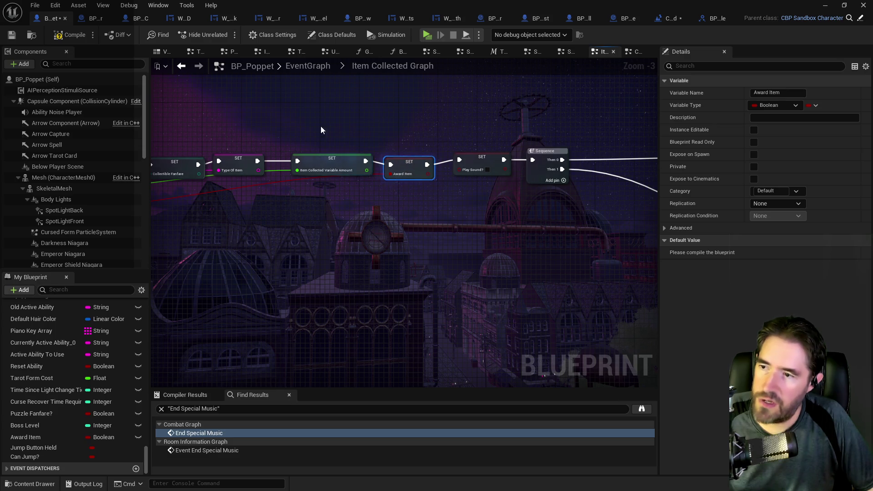
ctrl+click(239, 157)
ctrl+click(329, 155)
scroll(270, 152, down, 2)
mouse_move(220, 116)
mouse_down()
mouse_move(554, 183)
mouse_move(433, 184)
mouse_up()
key(ctrl+s)
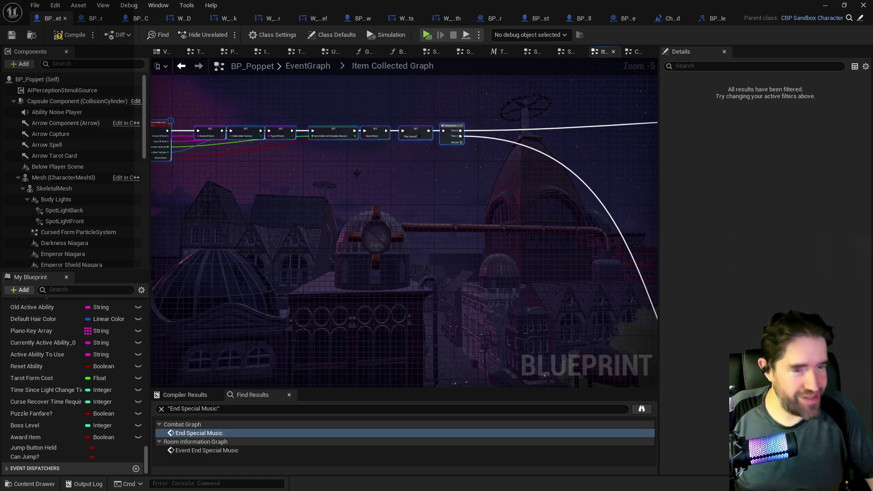
- Add an Award Item getter driving a Branch, fed by the switch's Default pin
mouse_move(366, 259)
mouse_down()
mouse_move(395, 259)
mouse_move(302, 282)
mouse_move(357, 255)
mouse_move(255, 80)
mouse_move(332, 221)
mouse_move(327, 139)
mouse_move(332, 193)
mouse_move(386, 227)
mouse_move(332, 205)
mouse_up()
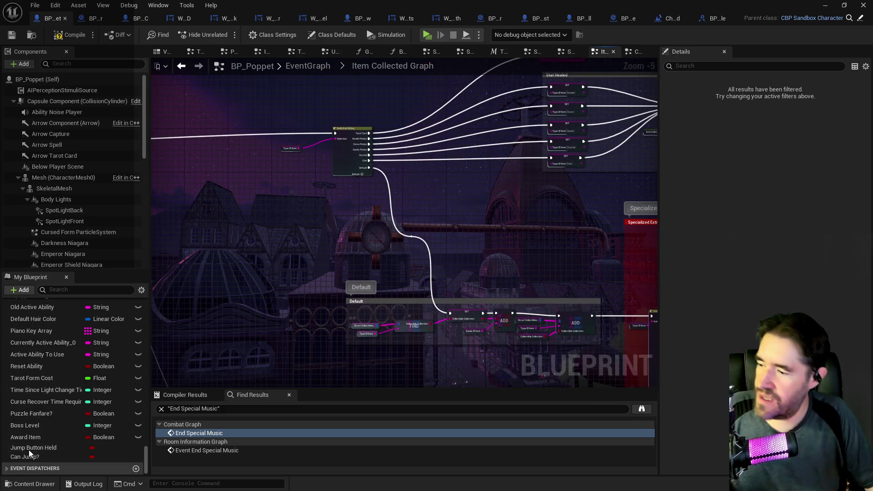
mouse_move(35, 436)
mouse_down()
mouse_move(279, 245)
mouse_move(354, 254)
mouse_move(378, 230)
mouse_up()
click(354, 257)
text(b)
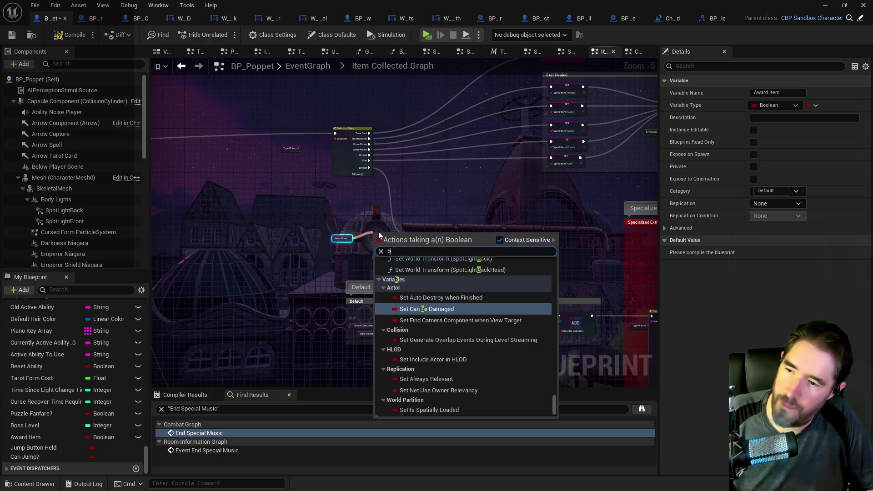
text(r)
click(399, 271)
scroll(364, 218, up, 1)
mouse_move(336, 159)
mouse_down()
mouse_move(337, 209)
mouse_move(351, 256)
mouse_up()
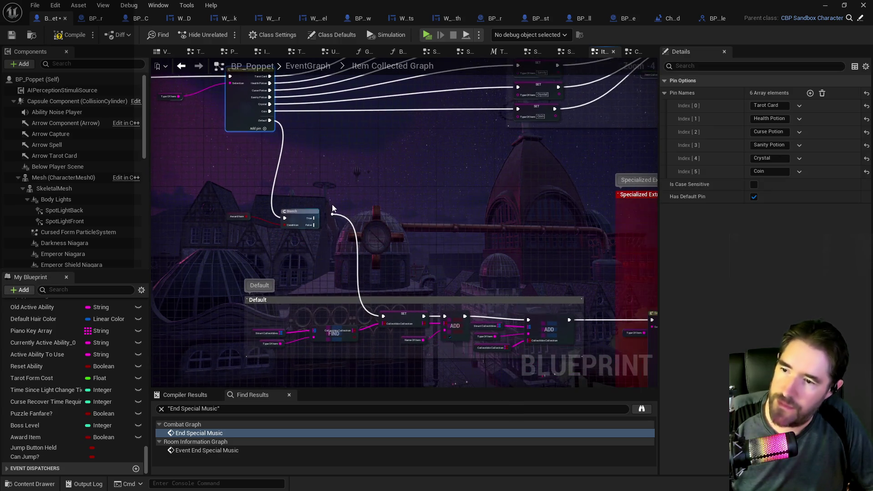
- Wire Branch True to the Default collection nodes and False to the Specialized Extras switch, then compile
scroll(326, 236, up, 2)
drag(313, 212, 337, 203)
scroll(337, 204, down, 2)
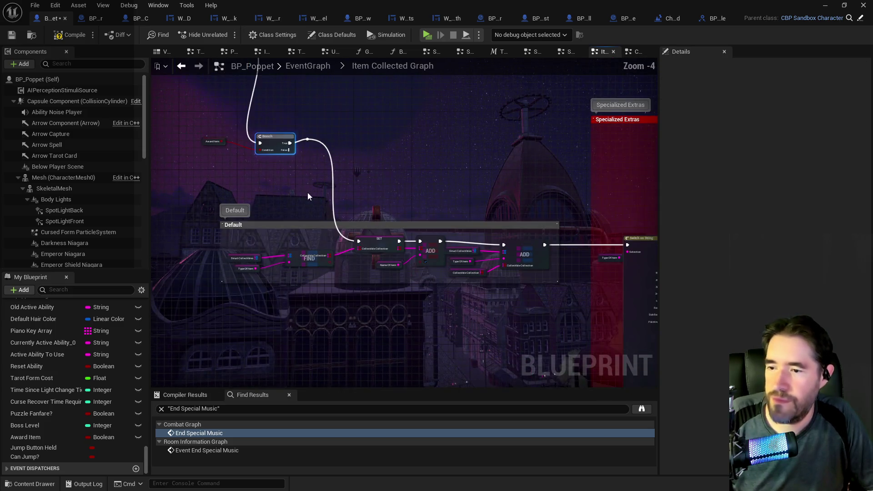
mouse_move(266, 142)
mouse_down()
mouse_move(276, 122)
mouse_move(263, 117)
mouse_move(259, 128)
mouse_up()
double_click(306, 139)
drag(311, 147, 317, 208)
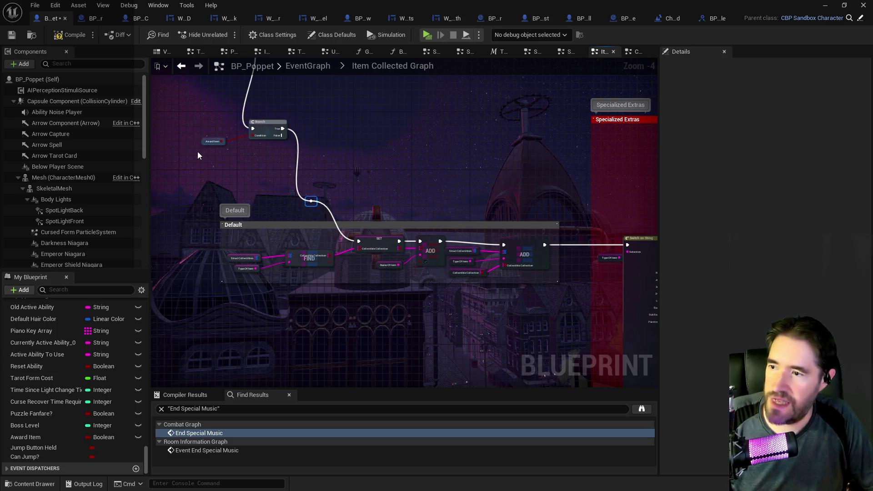
click(211, 139)
mouse_move(261, 139)
mouse_down()
mouse_move(98, 139)
mouse_move(256, 137)
mouse_move(369, 181)
mouse_move(500, 184)
mouse_move(600, 245)
mouse_up()
drag(286, 165, 345, 201)
click(66, 34)
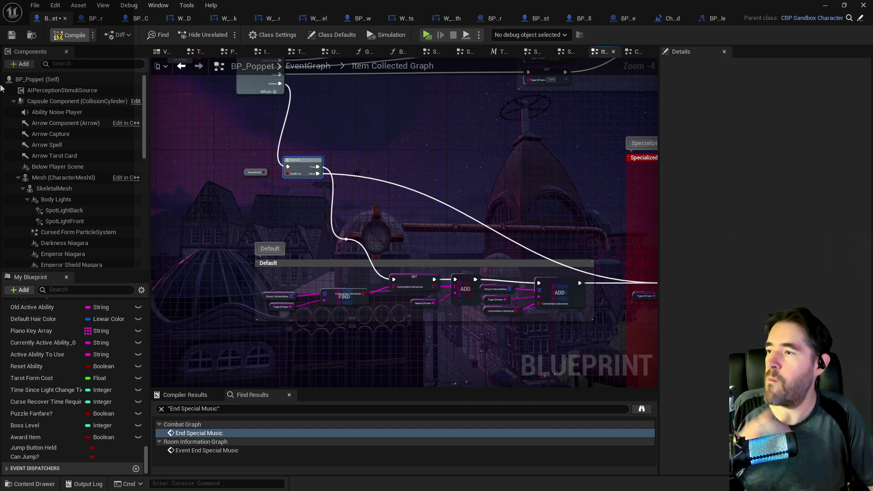
- Save BP_Poppet and shift the Default comment group up beside the Award Item Branch
click(12, 36)
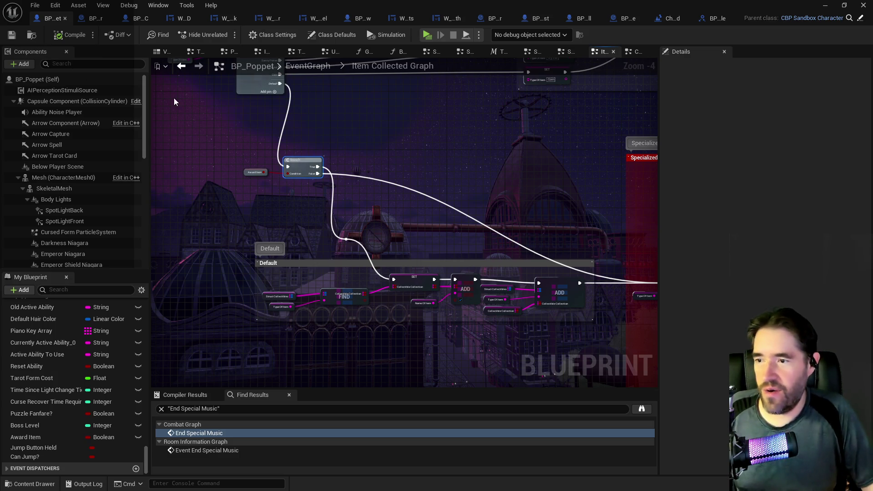
mouse_move(318, 212)
mouse_down()
mouse_move(224, 195)
mouse_move(291, 187)
mouse_up()
drag(218, 185, 538, 304)
mouse_move(534, 235)
mouse_down()
mouse_move(574, 118)
mouse_move(599, 127)
mouse_move(560, 184)
mouse_move(566, 195)
mouse_up()
- Place the Branch and Award Item nodes below, with a reroute knot tidying the wire
mouse_move(202, 124)
mouse_down()
mouse_move(295, 154)
mouse_move(280, 143)
mouse_move(228, 204)
mouse_move(210, 253)
mouse_move(190, 255)
mouse_up()
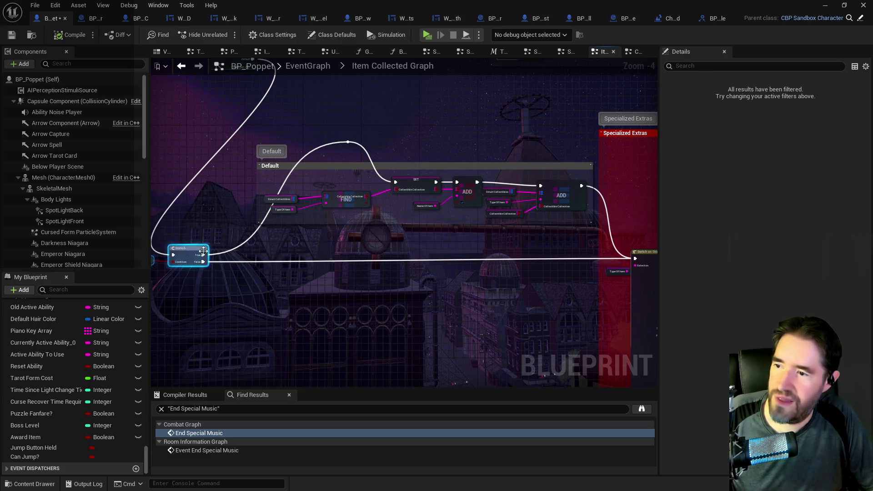
right_click(393, 145)
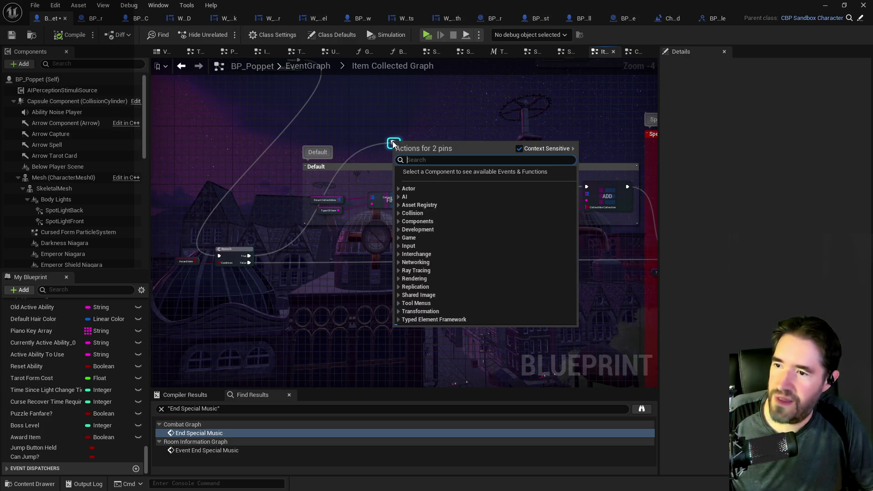
double_click(394, 142)
drag(396, 142, 297, 181)
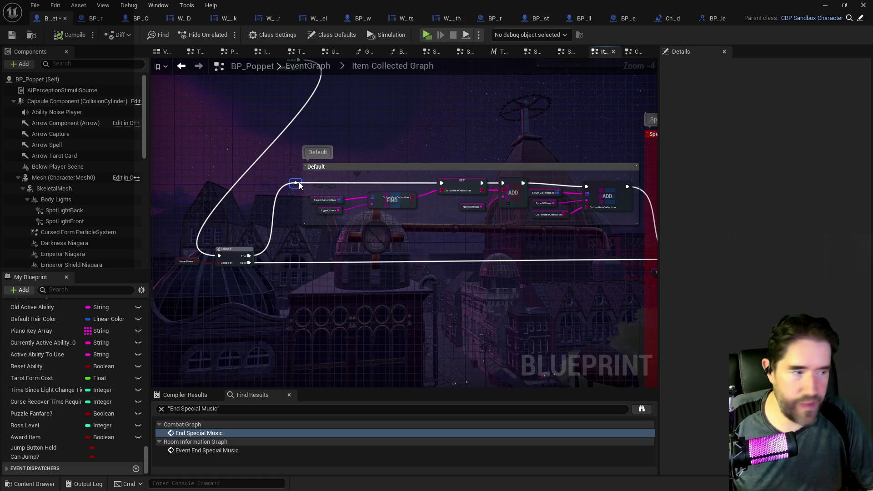
- Move the Default and Specialized Extras comment groups together to the right
scroll(317, 247, down, 2)
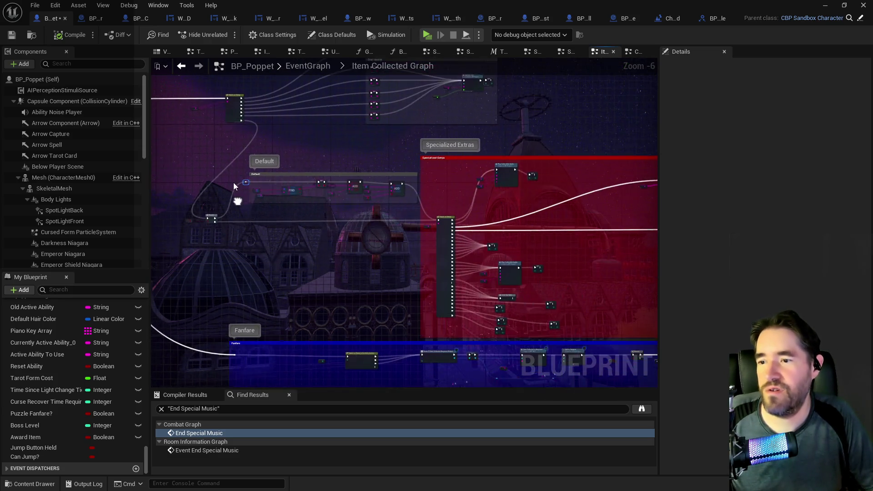
scroll(273, 213, down, 2)
mouse_move(308, 236)
mouse_down()
mouse_move(270, 177)
mouse_move(676, 321)
mouse_move(584, 319)
mouse_up()
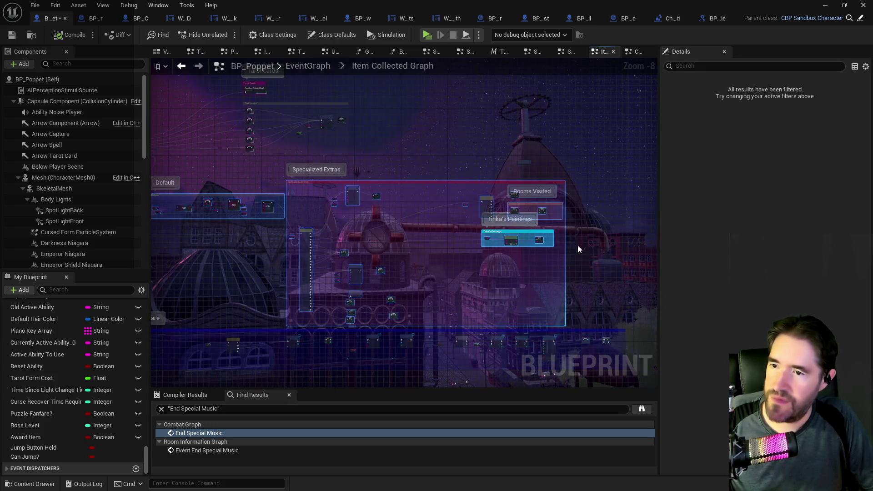
scroll(562, 189, up, 1)
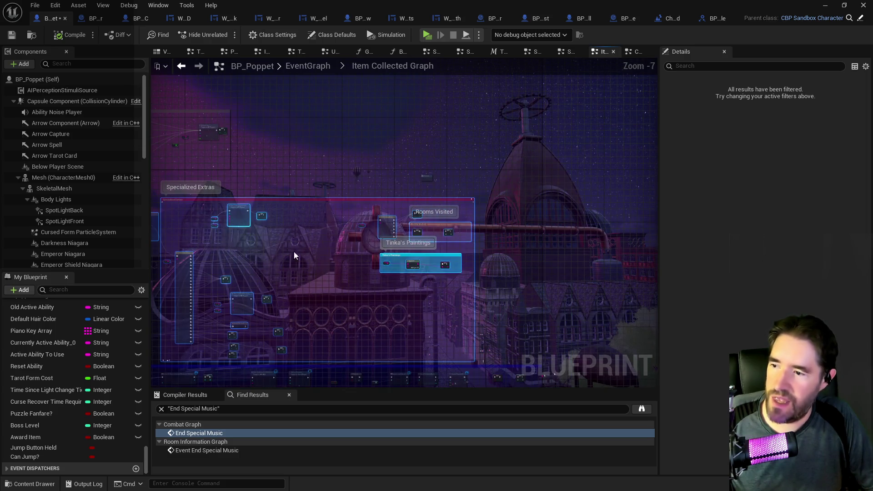
key(Home)
mouse_move(419, 225)
mouse_down()
mouse_move(506, 222)
mouse_move(525, 212)
mouse_up()
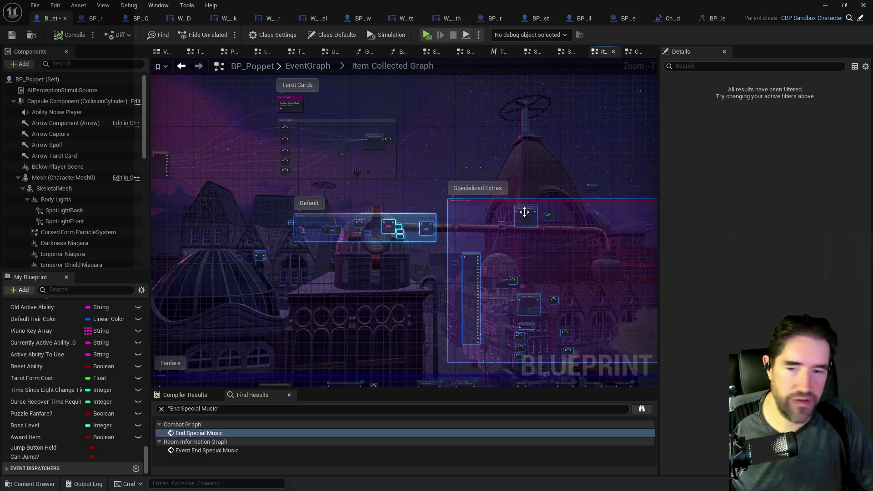
click(361, 288)
drag(277, 307, 344, 255)
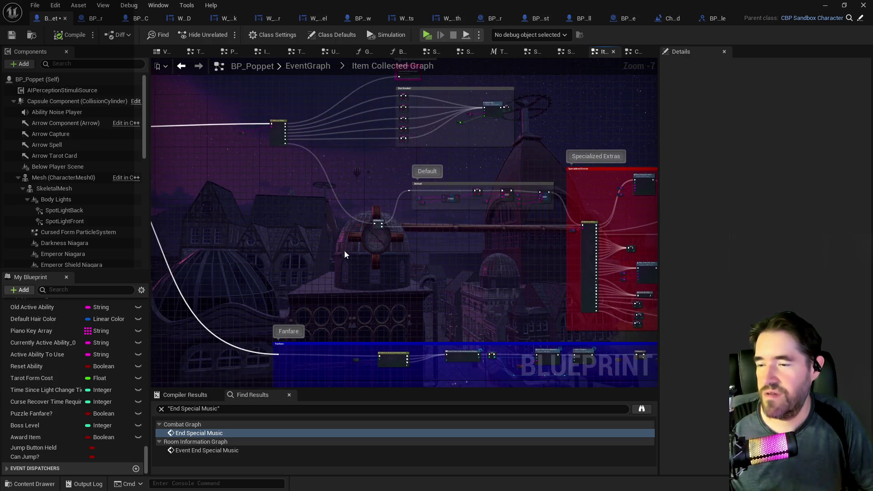
scroll(399, 221, up, 3)
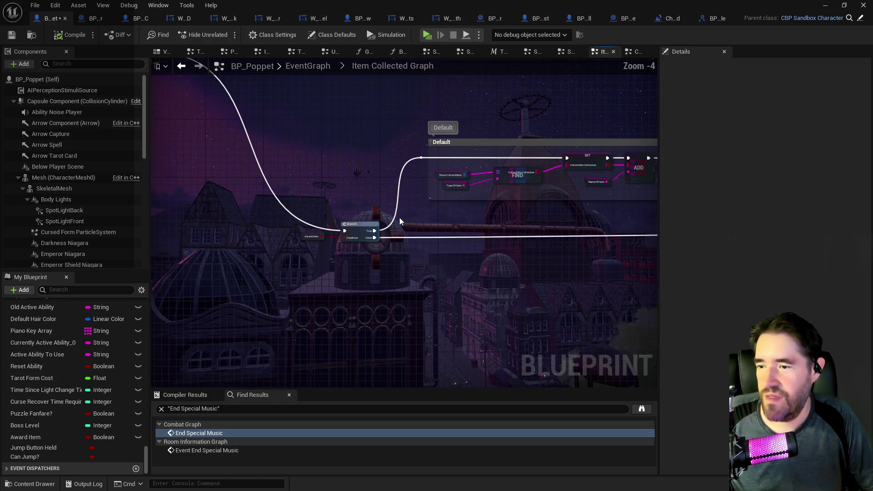
- Save BP_Poppet and bring the Specialized Extras section into view
click(12, 35)
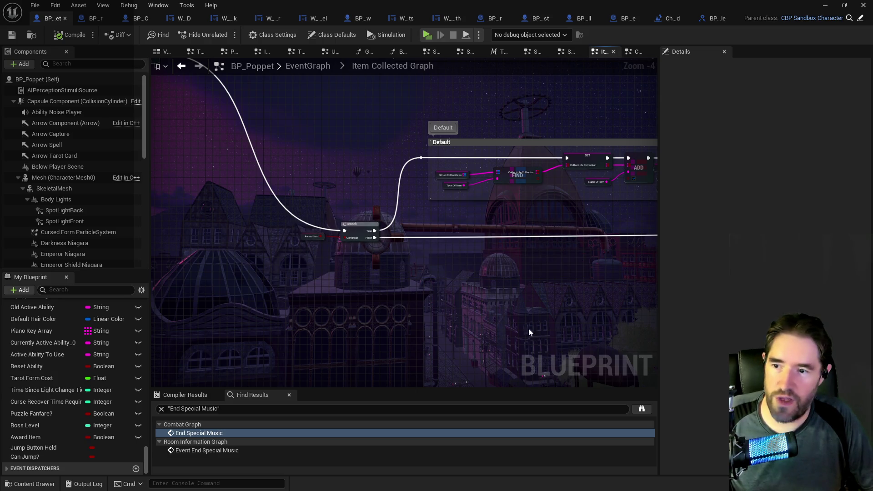
drag(528, 328, 225, 284)
scroll(225, 284, down, 1)
drag(377, 219, 250, 214)
scroll(250, 214, down, 1)
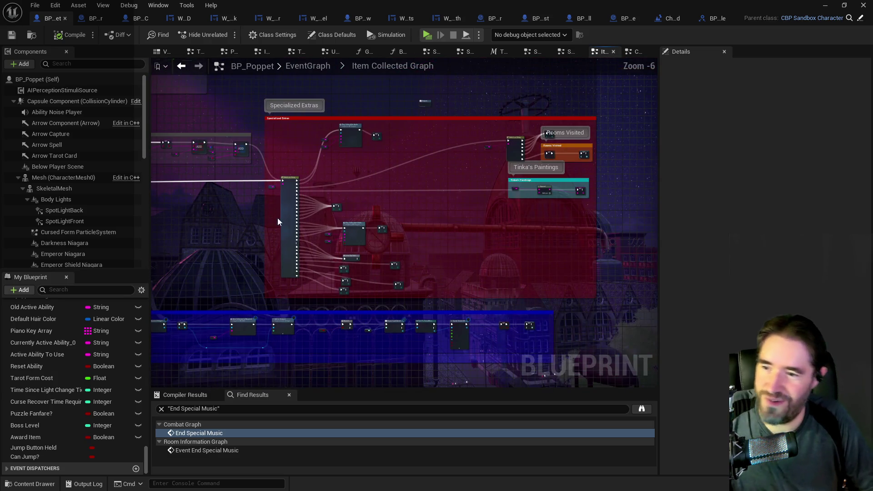
scroll(482, 190, up, 2)
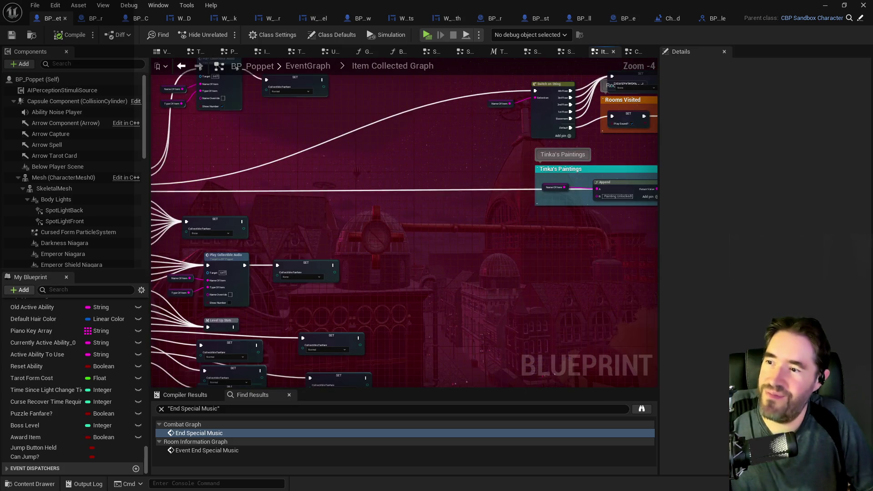
- Pan across the Item Collected Graph to the Default section and save again
drag(392, 190, 400, 302)
scroll(400, 302, down, 1)
drag(369, 269, 418, 258)
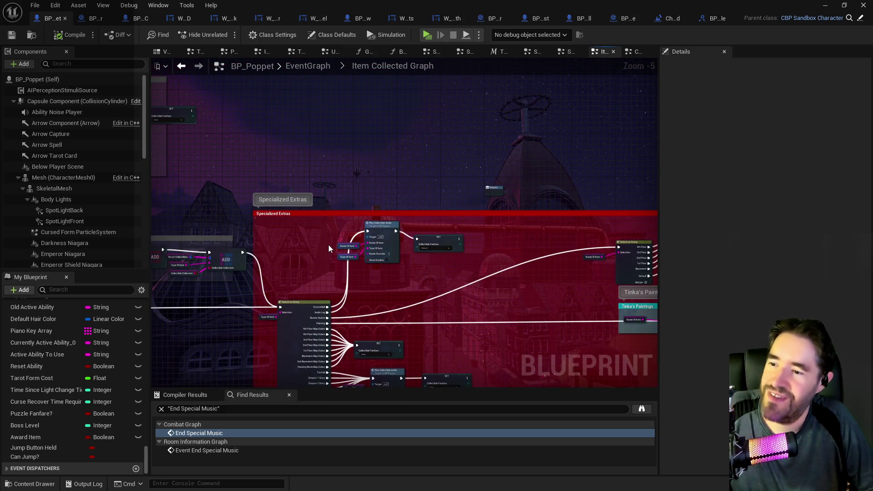
mouse_move(364, 304)
mouse_down()
mouse_move(422, 247)
mouse_move(483, 216)
mouse_up()
mouse_move(202, 203)
mouse_down()
mouse_move(306, 199)
mouse_move(362, 154)
mouse_move(539, 261)
mouse_up()
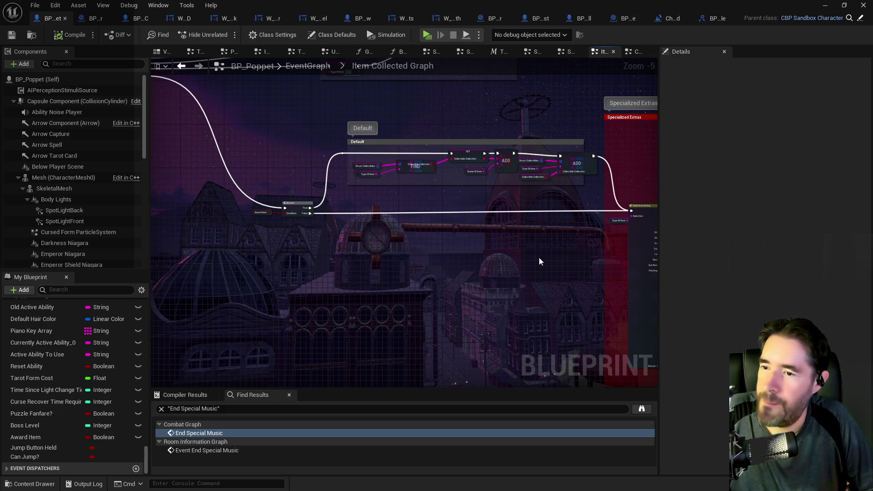
click(13, 36)
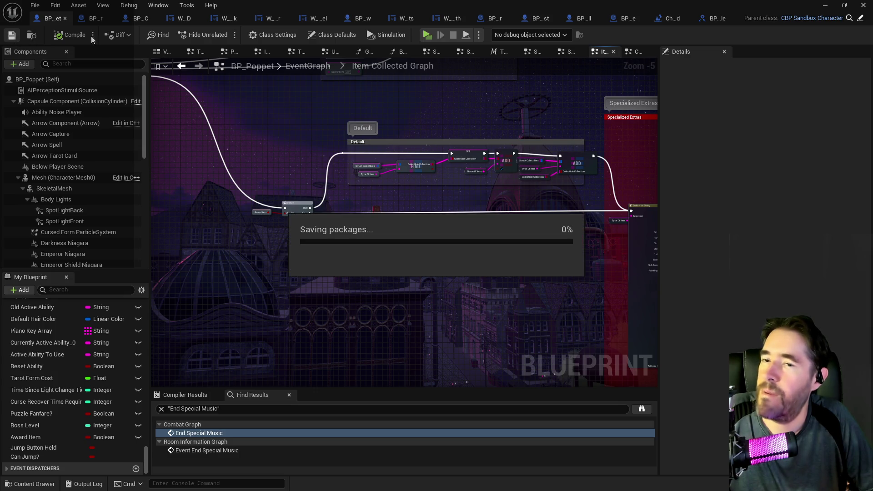
click(665, 22)
- Open the Poppet Check macro's graph in the level blueprint and pan along its SET nodes
scroll(238, 238, down, 3)
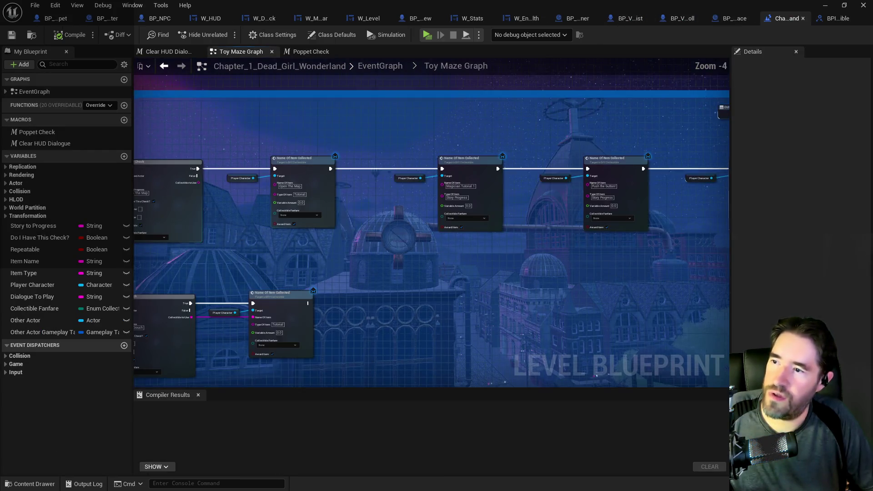
scroll(283, 253, up, 1)
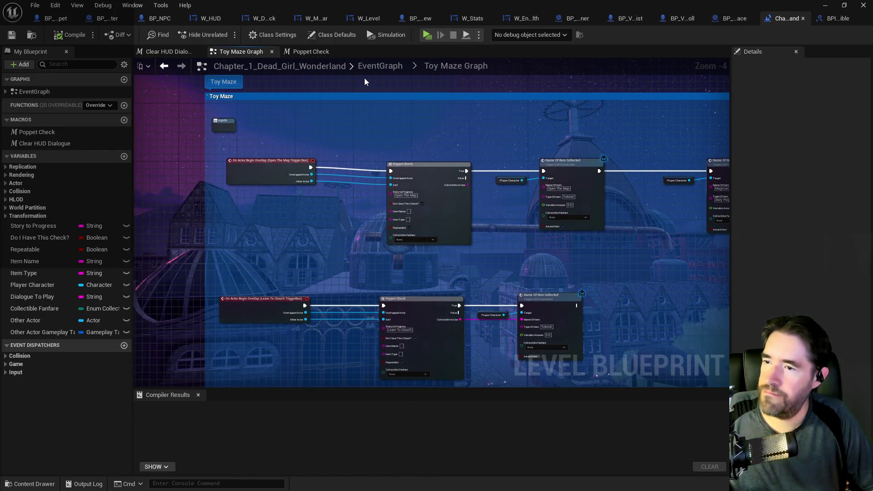
double_click(424, 210)
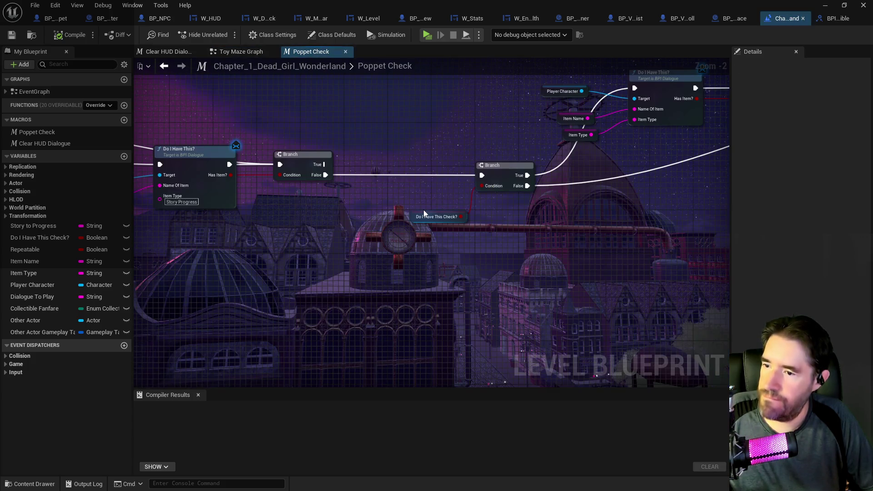
scroll(394, 209, down, 3)
drag(308, 225, 609, 210)
scroll(276, 190, up, 2)
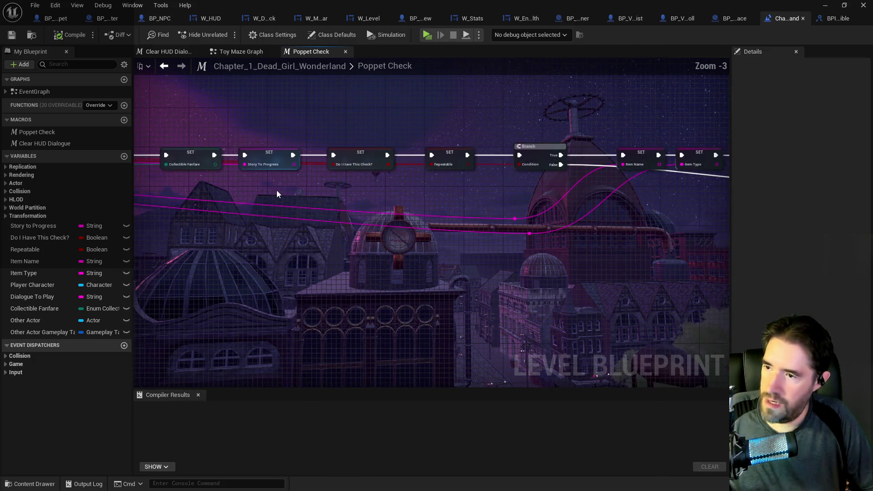
mouse_move(472, 200)
mouse_down()
mouse_move(482, 235)
mouse_move(146, 203)
mouse_up()
- Move Do Once, Name Of Item Collected and its inputs up and to the right
drag(539, 224, 240, 227)
drag(351, 203, 268, 195)
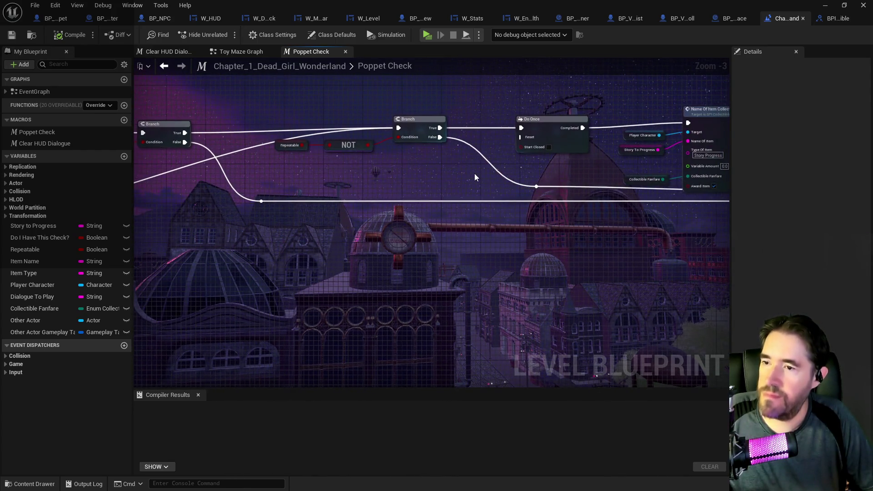
drag(473, 173, 307, 191)
drag(415, 156, 473, 164)
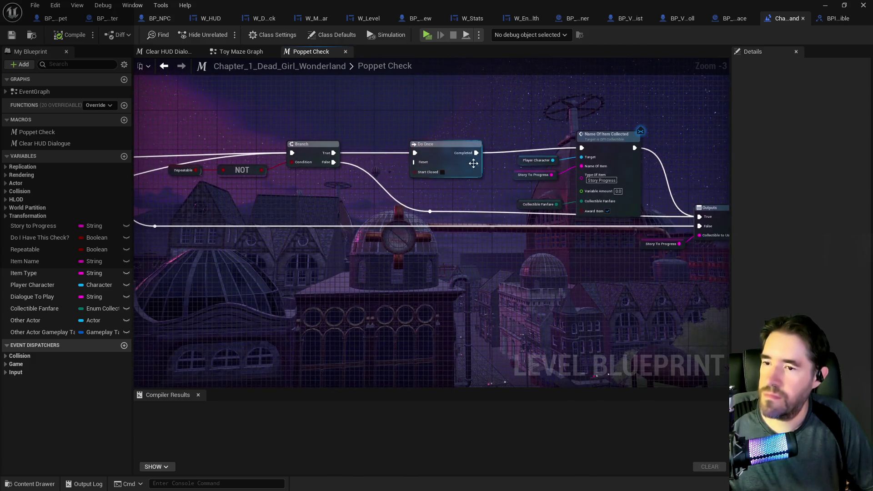
mouse_move(454, 102)
mouse_down()
mouse_move(490, 145)
mouse_move(643, 220)
mouse_move(641, 214)
mouse_up()
drag(614, 135, 629, 110)
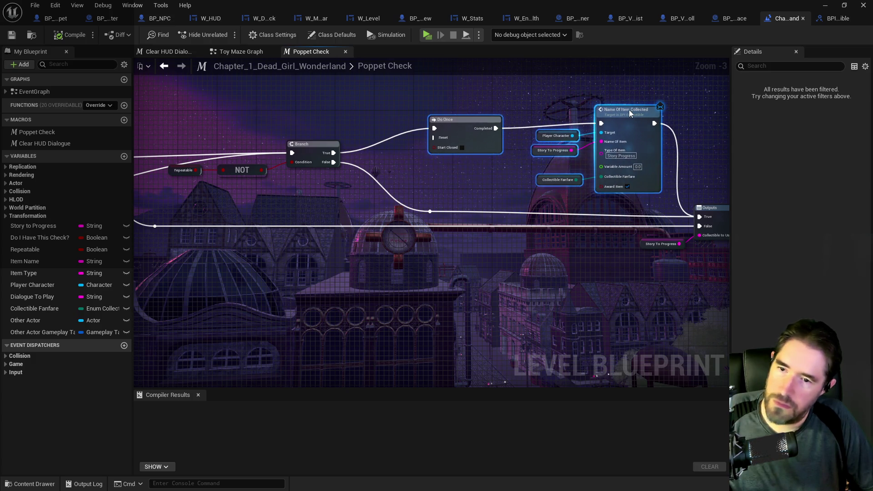
- Reposition the Do I Have This Check? getter and its Branch, then review the layout
mouse_move(592, 145)
mouse_down()
mouse_move(531, 162)
mouse_move(489, 187)
mouse_move(536, 162)
mouse_up()
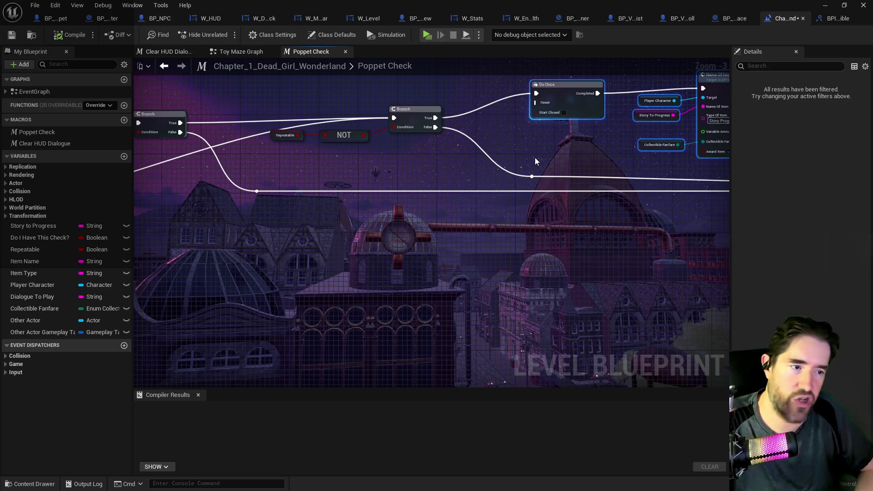
mouse_move(534, 158)
mouse_down()
mouse_move(391, 217)
mouse_move(325, 199)
mouse_up()
drag(442, 164, 404, 163)
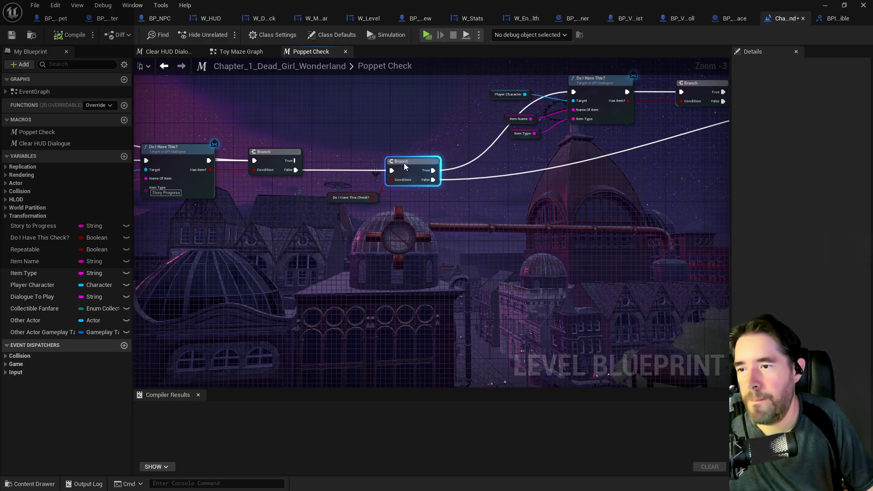
drag(502, 178, 367, 230)
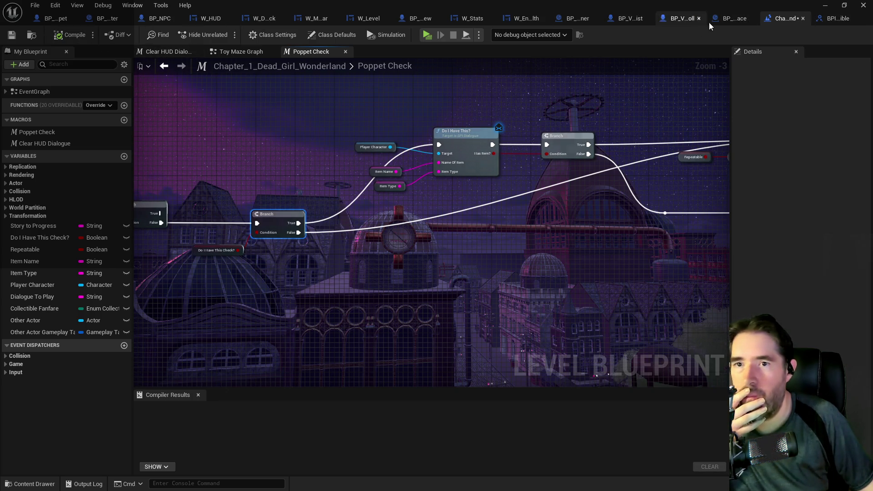
- Return to the Toy Maze Graph and look over its Name Of Item Collected nodes
click(237, 52)
drag(569, 261, 419, 235)
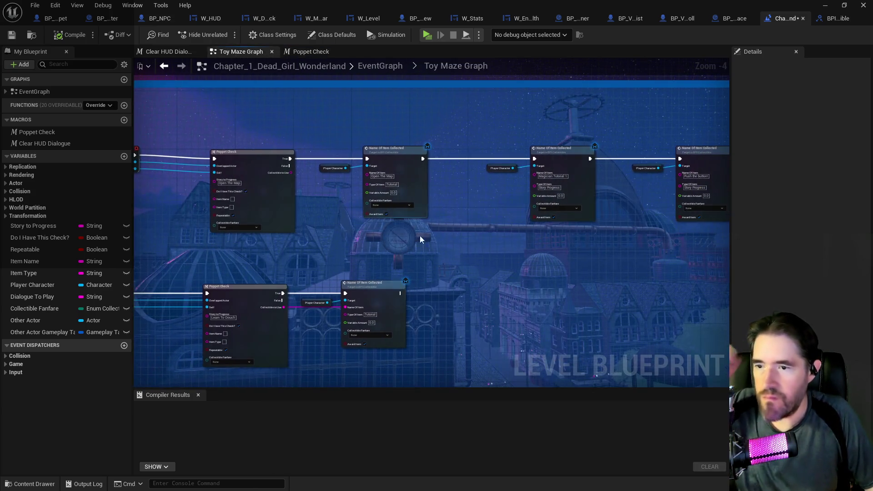
drag(479, 214, 612, 203)
scroll(406, 215, up, 2)
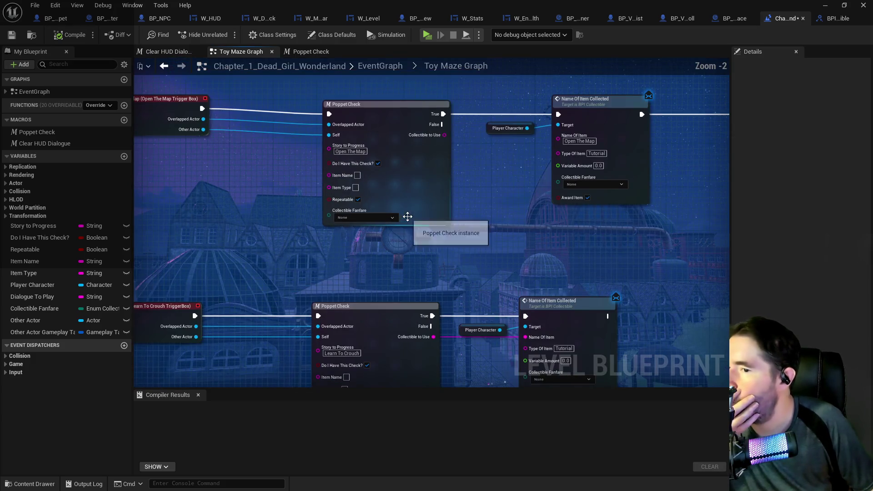
scroll(563, 251, down, 1)
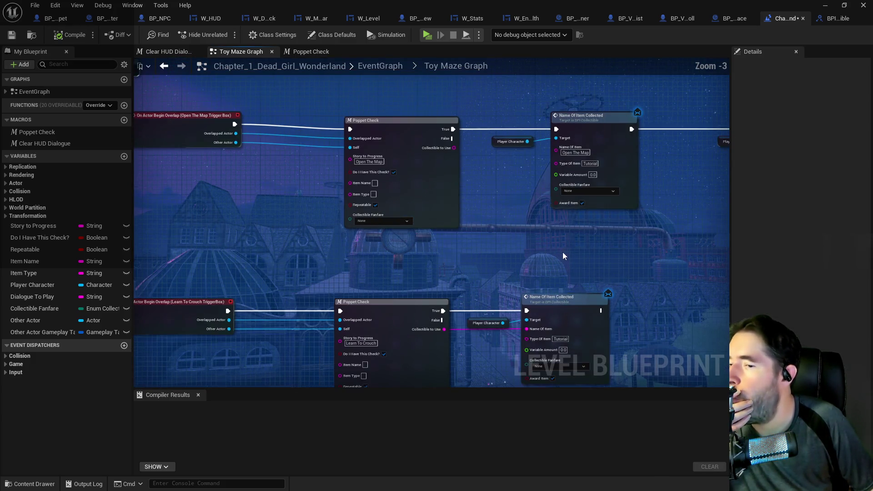
drag(563, 252, 246, 254)
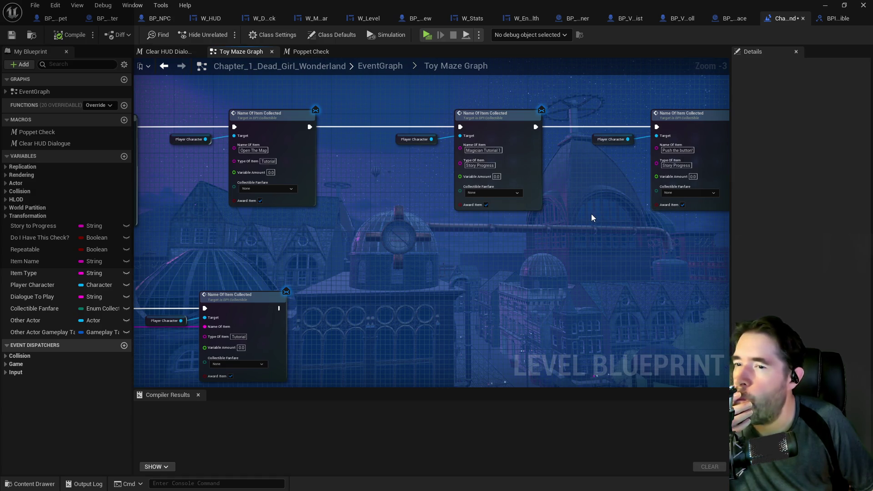
drag(591, 218, 530, 201)
scroll(439, 195, down, 1)
scroll(369, 179, up, 1)
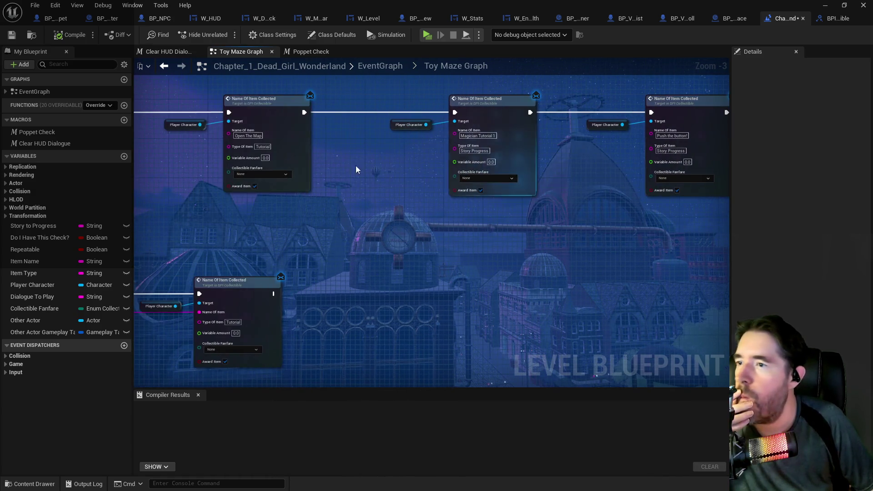
- Open the Magician Room Graph from the EventGraph, then open its Poppet Check macro
click(375, 67)
scroll(254, 146, up, 3)
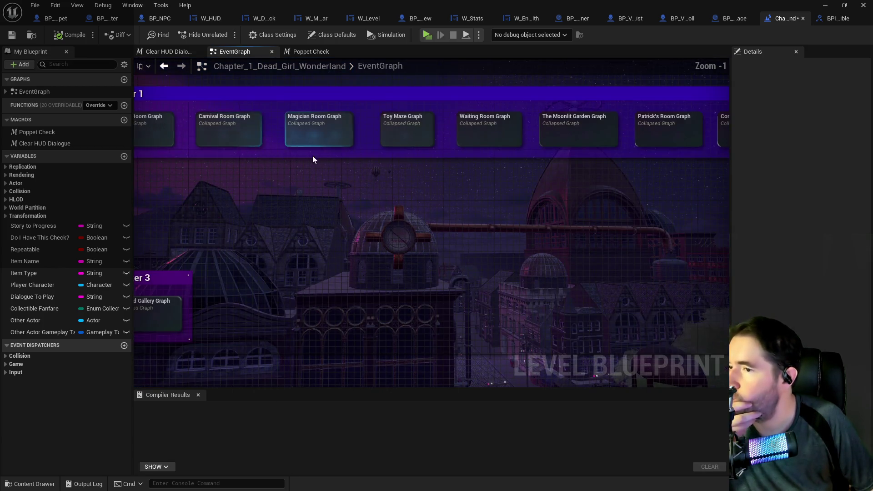
double_click(328, 127)
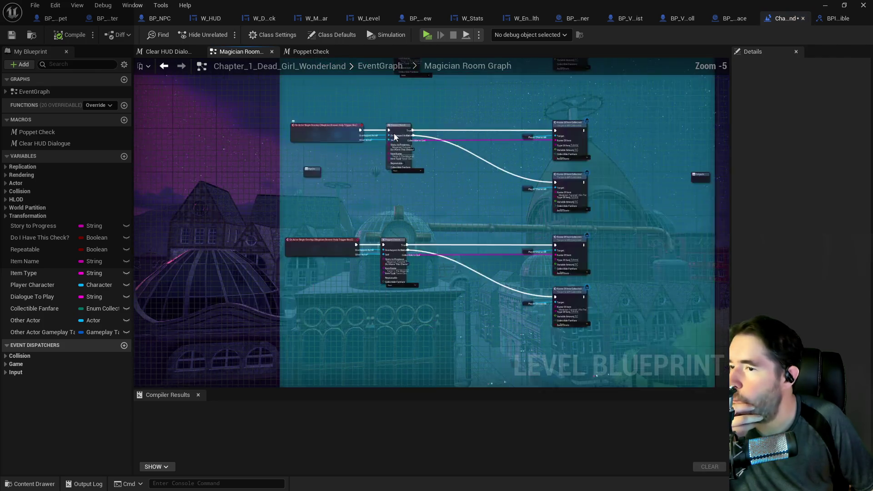
scroll(393, 136, up, 4)
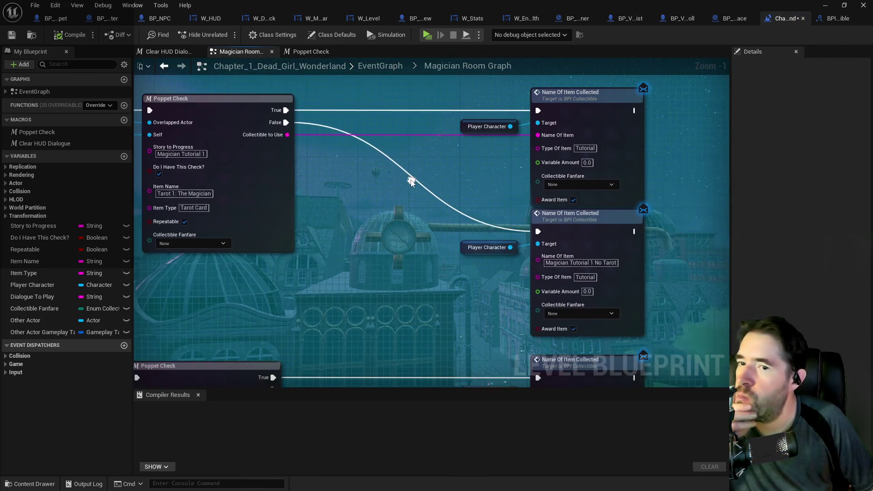
mouse_move(352, 193)
mouse_down()
mouse_move(396, 180)
mouse_move(488, 183)
mouse_up()
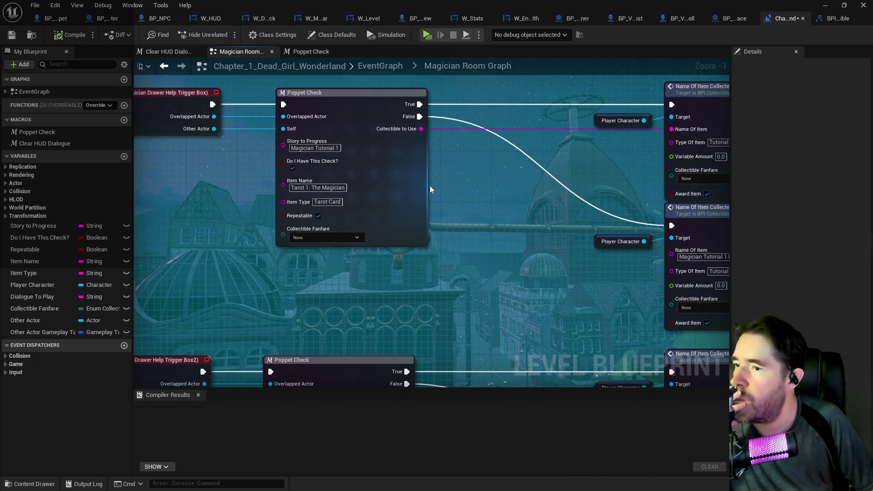
scroll(429, 185, down, 1)
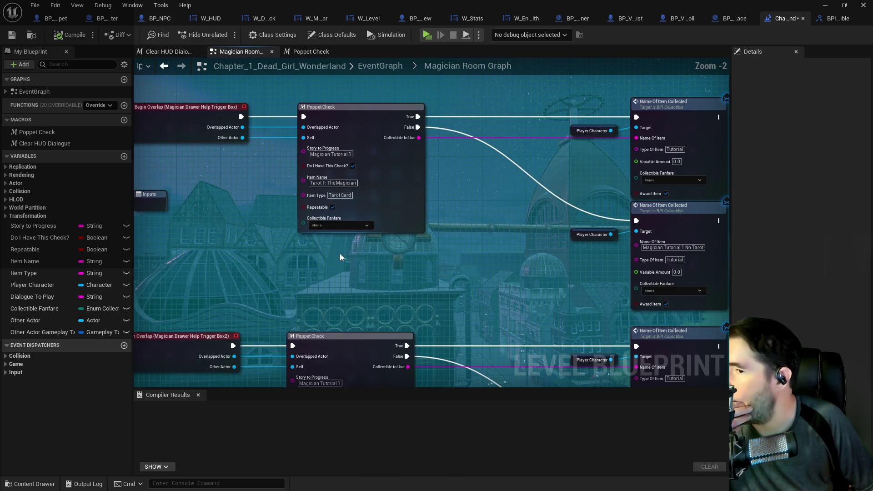
scroll(340, 255, up, 2)
drag(343, 254, 345, 289)
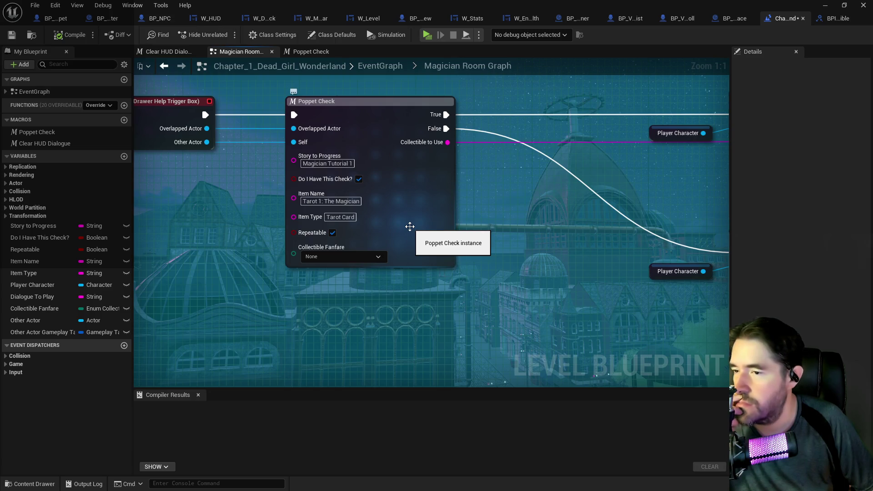
double_click(410, 226)
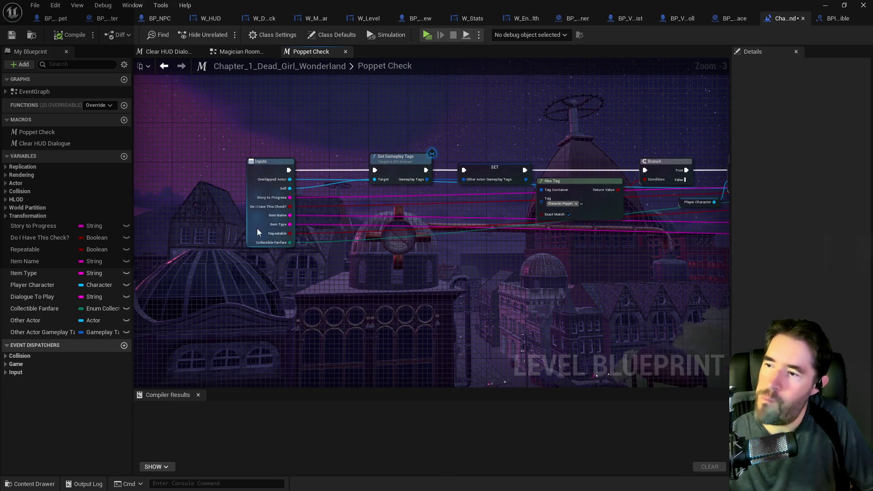
click(257, 229)
click(865, 155)
click(771, 278)
text(Award Item)
key(Return)
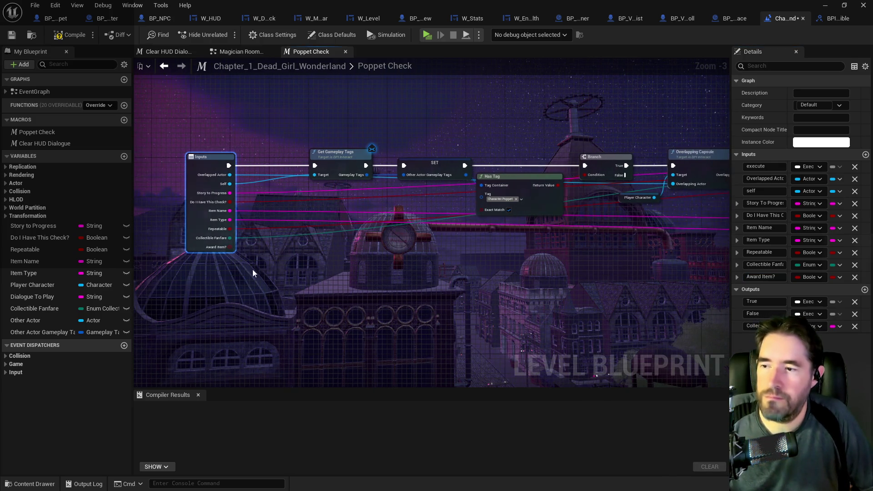
mouse_move(230, 247)
mouse_down()
mouse_move(424, 235)
mouse_move(394, 237)
mouse_up()
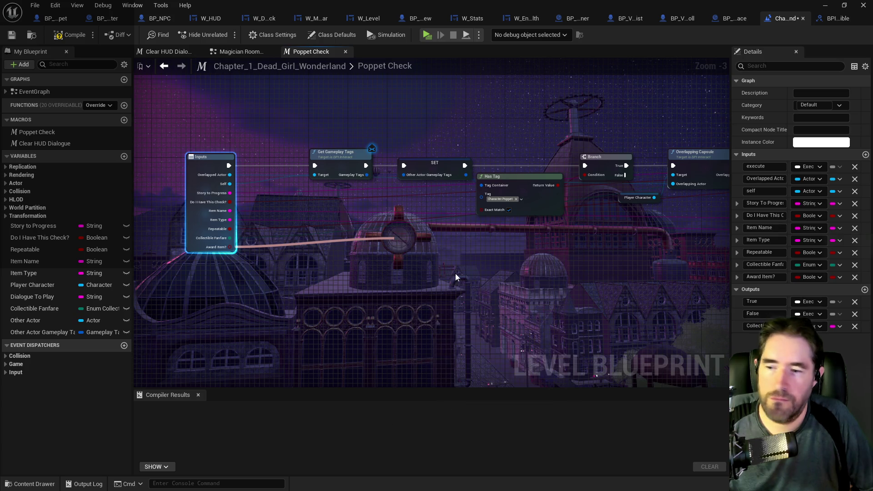
click(454, 274)
mouse_move(346, 276)
mouse_down()
mouse_move(774, 272)
mouse_move(643, 275)
mouse_move(490, 246)
mouse_move(480, 206)
mouse_up()
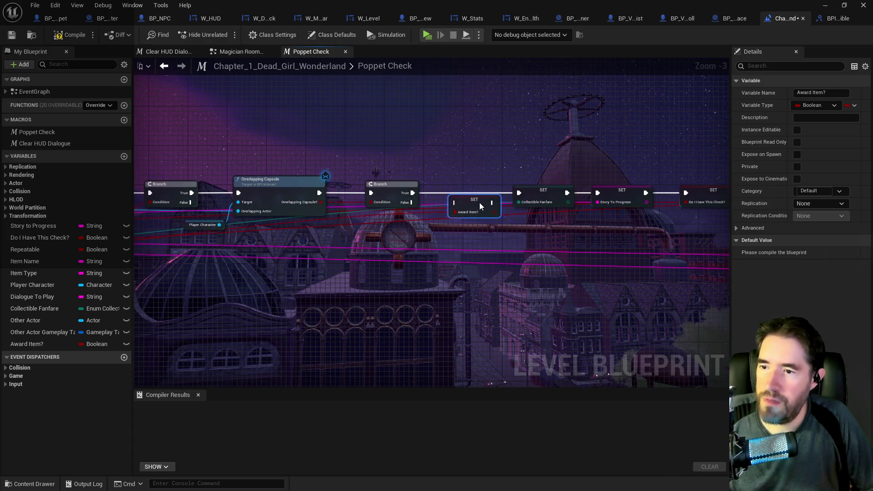
mouse_move(328, 236)
mouse_down()
mouse_move(360, 245)
mouse_move(435, 236)
mouse_up()
click(394, 239)
scroll(455, 254, down, 6)
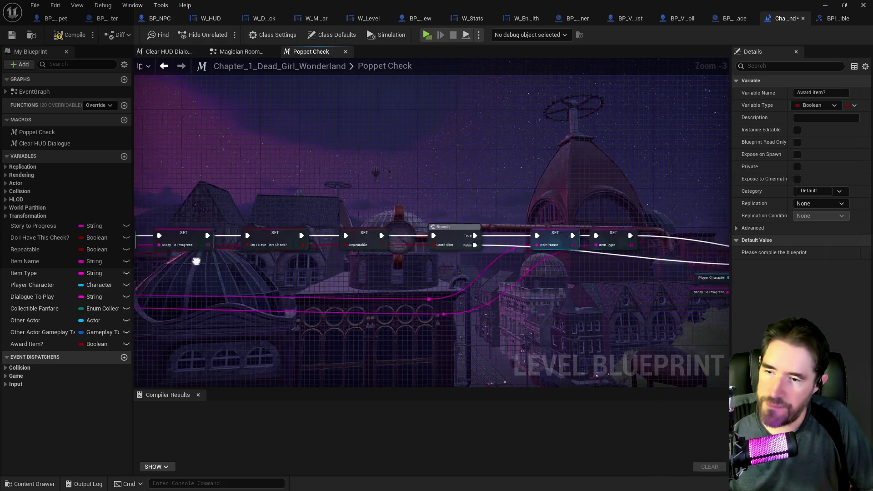
scroll(362, 263, up, 7)
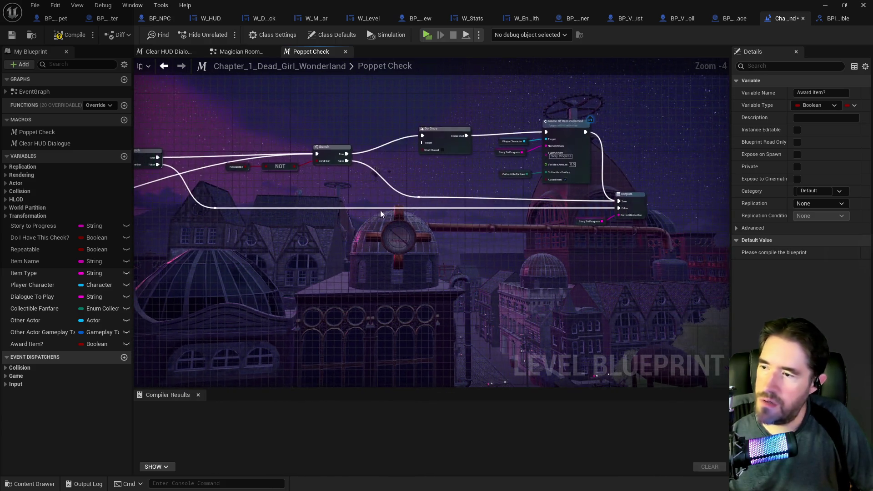
mouse_move(406, 211)
mouse_down()
mouse_move(372, 214)
mouse_move(473, 216)
mouse_move(361, 236)
mouse_move(504, 216)
mouse_move(339, 255)
mouse_move(506, 214)
mouse_up()
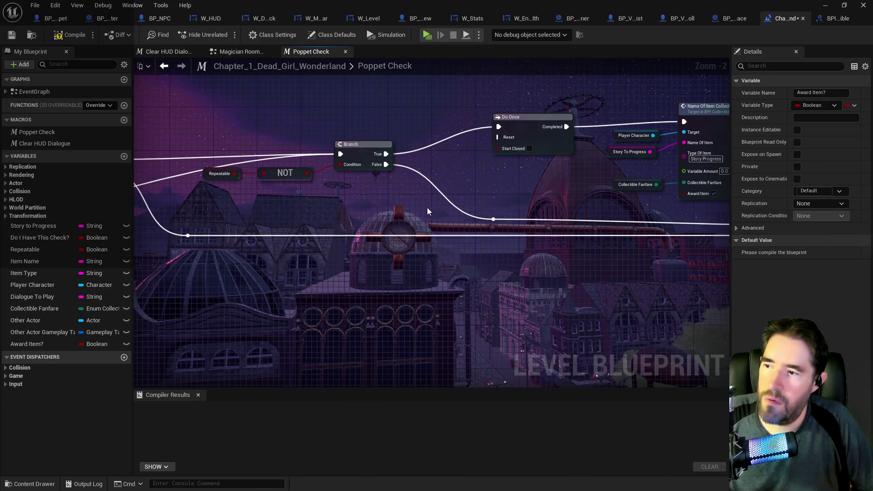
mouse_move(61, 345)
mouse_down()
mouse_move(352, 274)
mouse_move(400, 214)
mouse_up()
- Add a Branch on Award Item? off the False path, wire its True to item collection, then compile and save
click(418, 231)
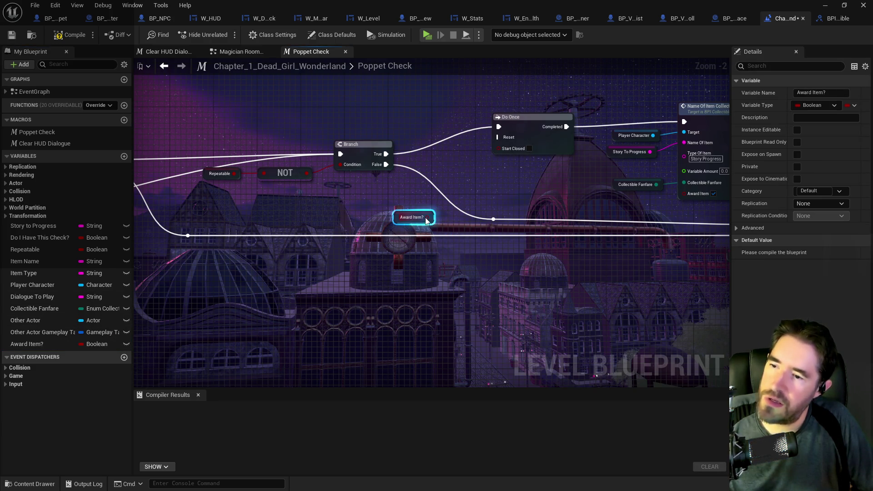
mouse_move(385, 164)
mouse_down()
mouse_move(444, 198)
mouse_move(399, 204)
mouse_move(460, 210)
mouse_move(408, 183)
mouse_move(417, 180)
mouse_move(380, 204)
mouse_move(364, 195)
mouse_move(388, 195)
mouse_move(344, 195)
mouse_move(534, 119)
mouse_up()
click(370, 206)
drag(338, 205, 410, 215)
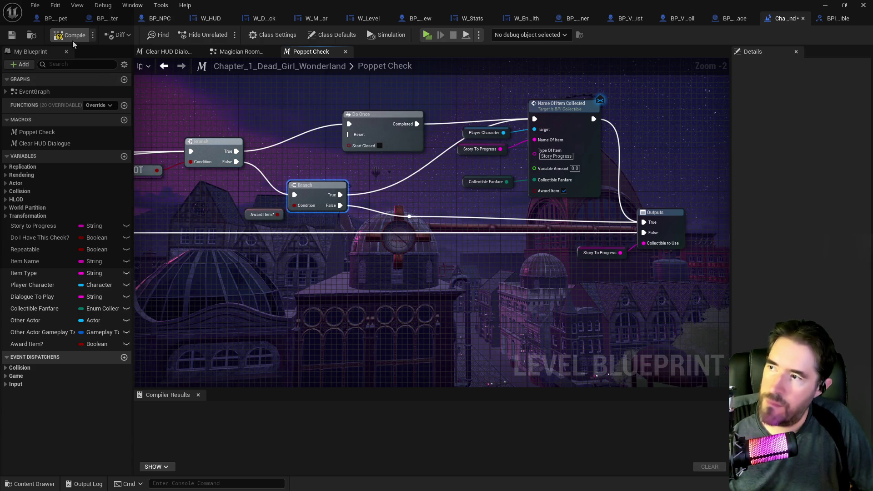
click(51, 40)
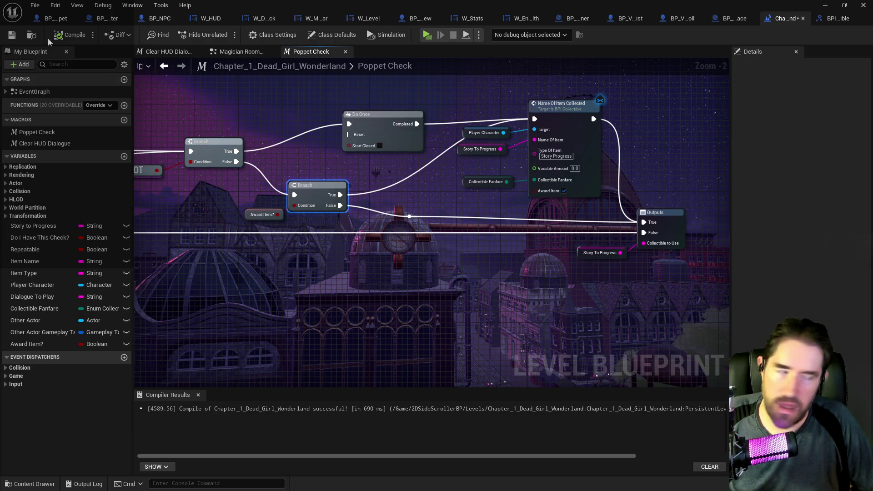
click(9, 37)
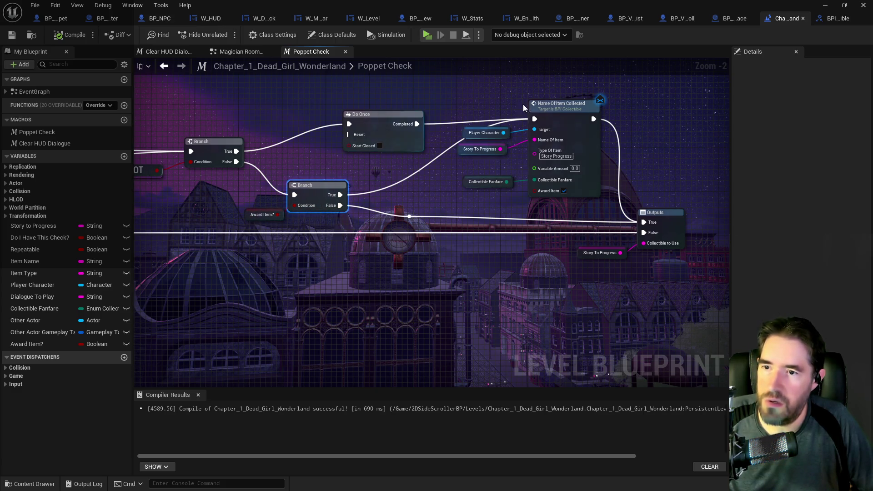
- Review the Do I Have This?, NOT, Branch and Do Once wiring, then save again
drag(394, 193, 495, 183)
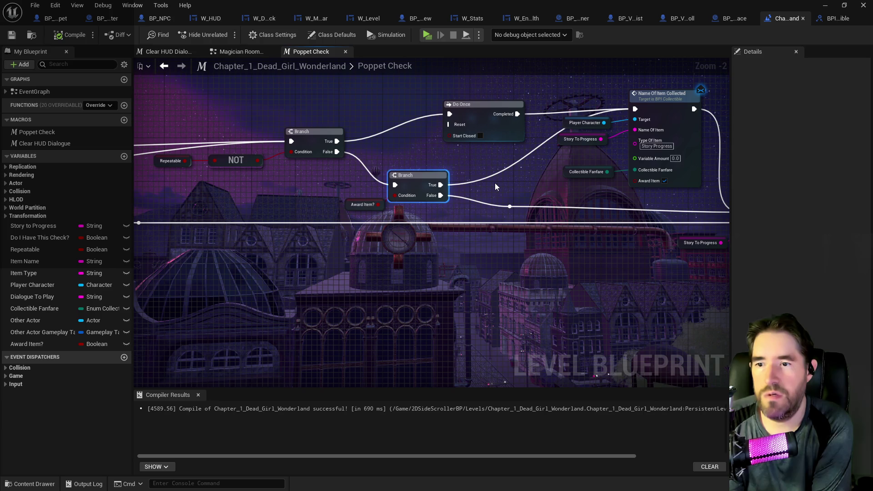
scroll(494, 183, down, 1)
mouse_move(475, 188)
mouse_down()
mouse_move(377, 192)
mouse_move(298, 224)
mouse_move(478, 253)
mouse_move(397, 247)
mouse_up()
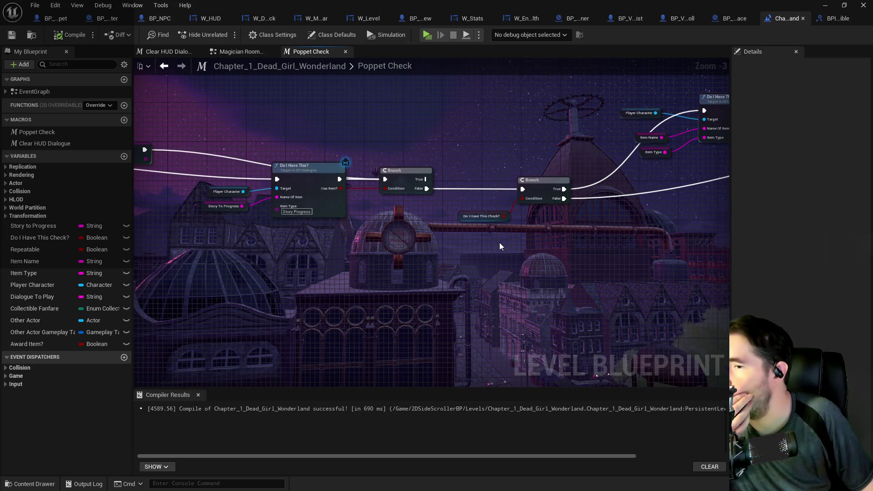
mouse_move(516, 254)
mouse_down()
mouse_move(424, 306)
mouse_move(588, 237)
mouse_move(449, 163)
mouse_move(354, 268)
mouse_move(494, 258)
mouse_up()
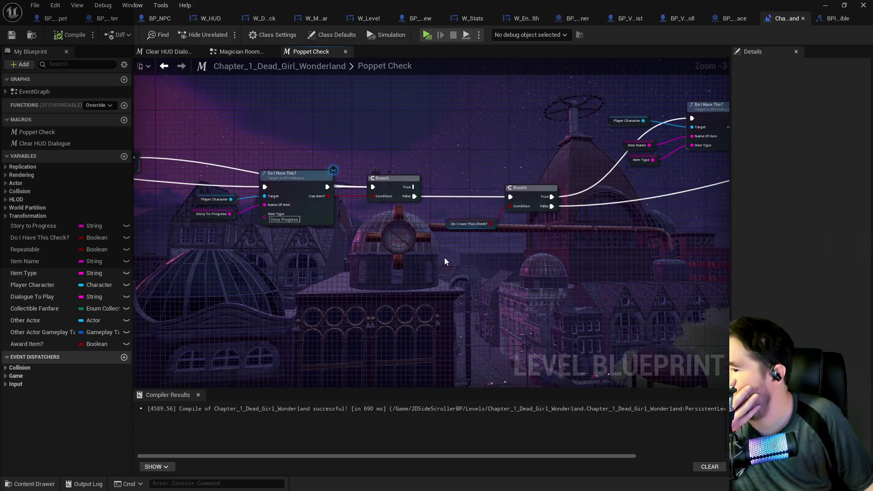
drag(396, 256, 768, 255)
drag(700, 182, 668, 191)
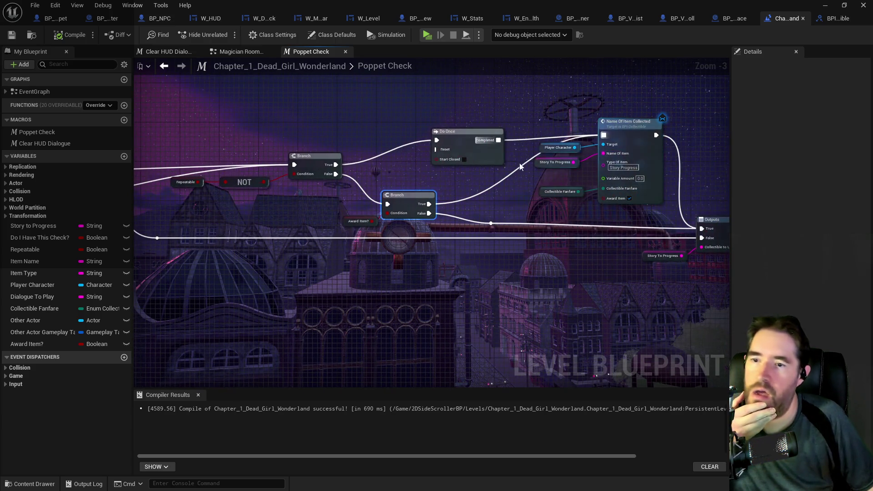
click(11, 37)
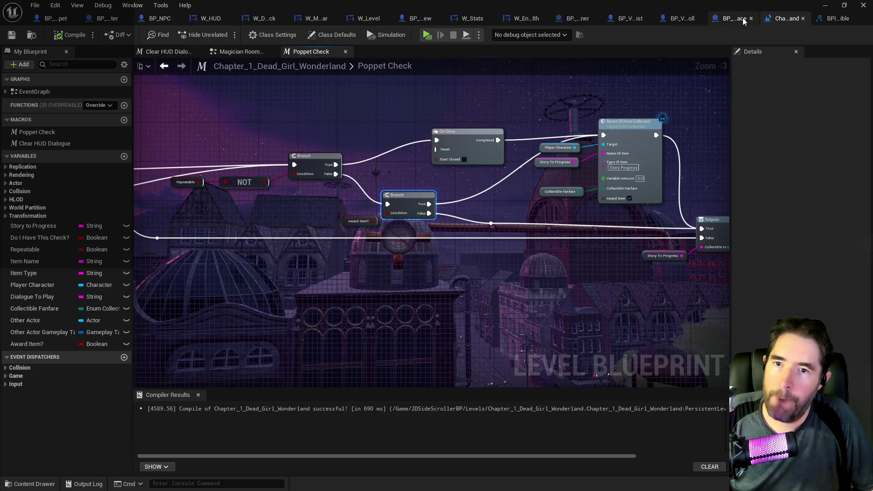
- Check the Poppet Check call in the Magician Room graph
click(255, 53)
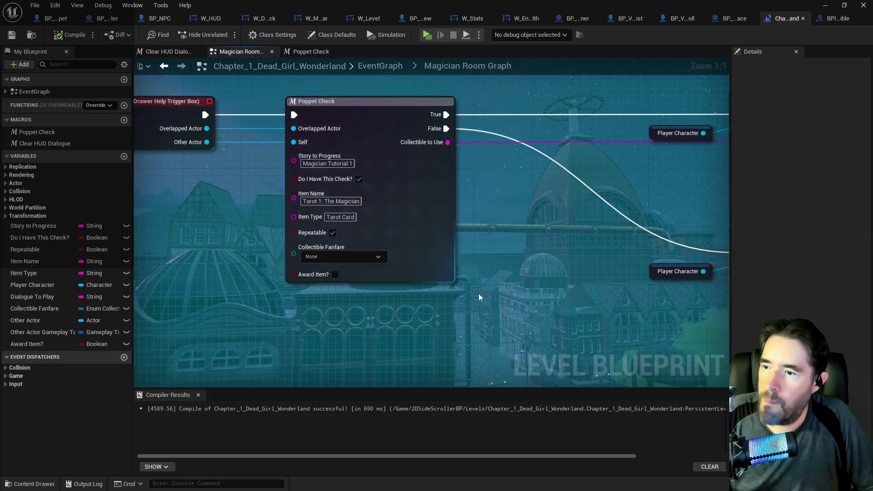
scroll(478, 293, down, 4)
scroll(521, 266, up, 2)
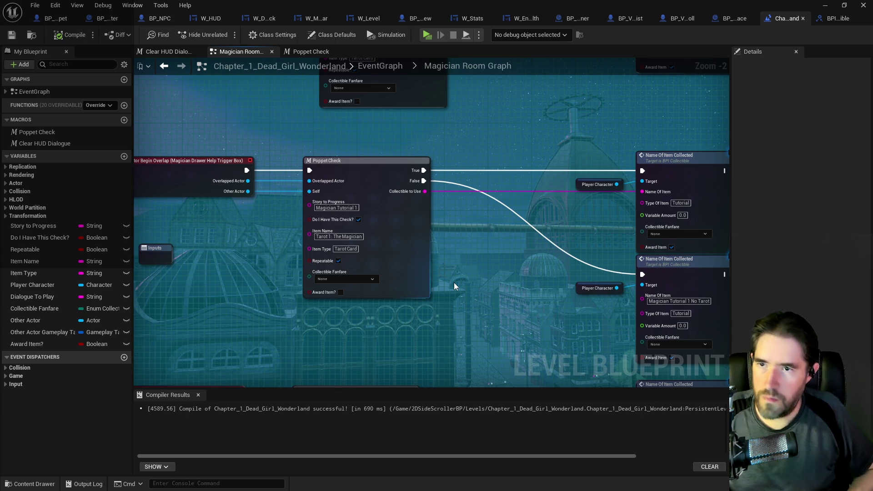
- Review the macro's new Branch, save the level Blueprint and return to the Magician Room graph
click(306, 52)
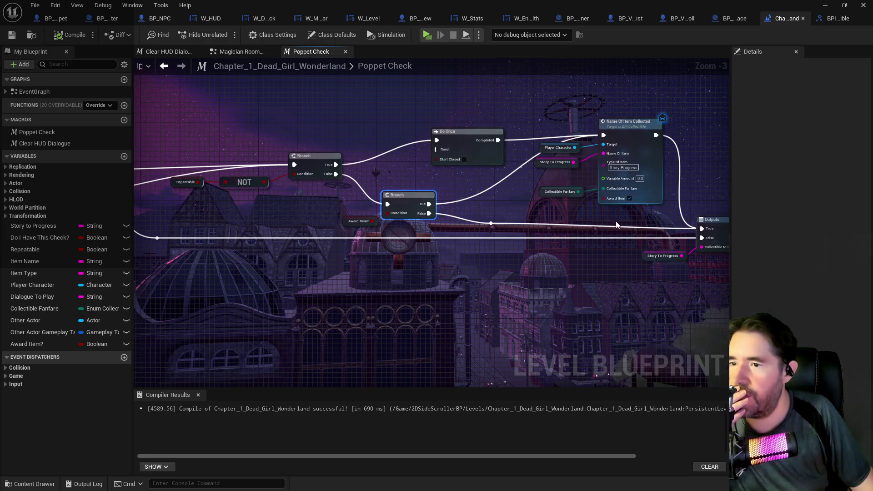
mouse_move(374, 210)
mouse_down()
mouse_move(305, 190)
mouse_move(345, 161)
mouse_move(481, 150)
mouse_move(359, 166)
mouse_up()
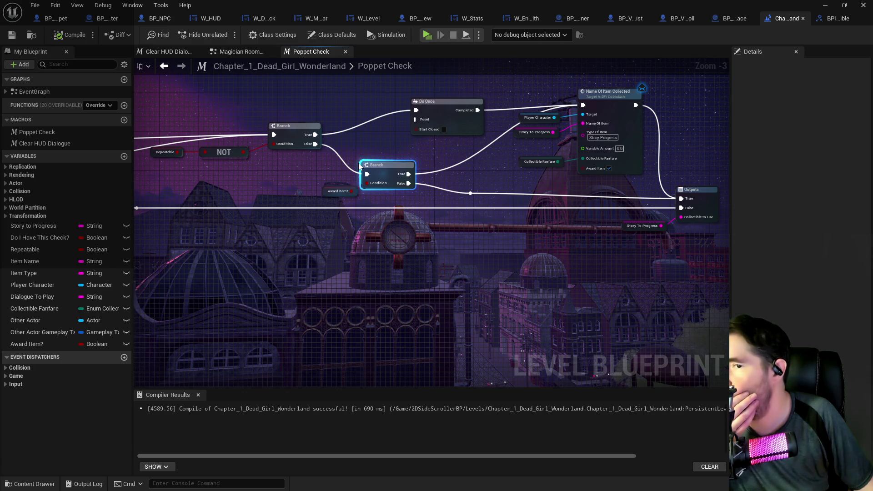
drag(307, 171, 464, 175)
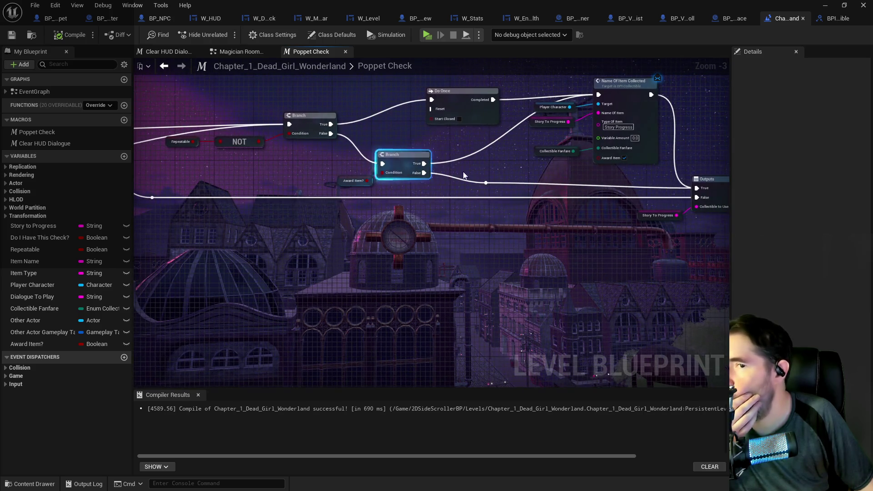
mouse_move(535, 172)
mouse_down()
mouse_move(524, 145)
mouse_move(425, 163)
mouse_up()
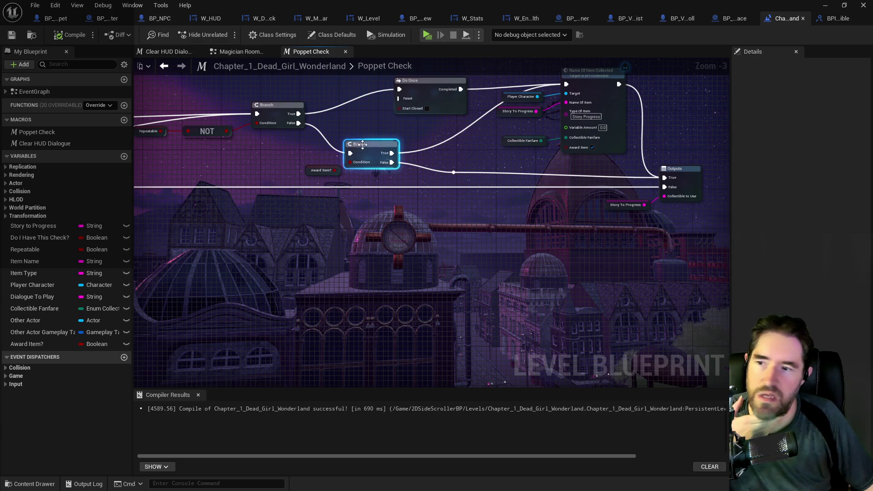
click(10, 36)
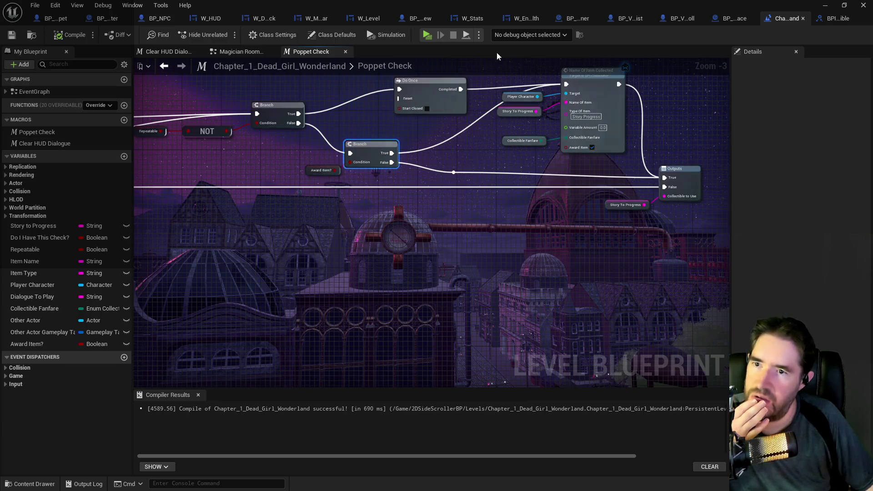
click(226, 53)
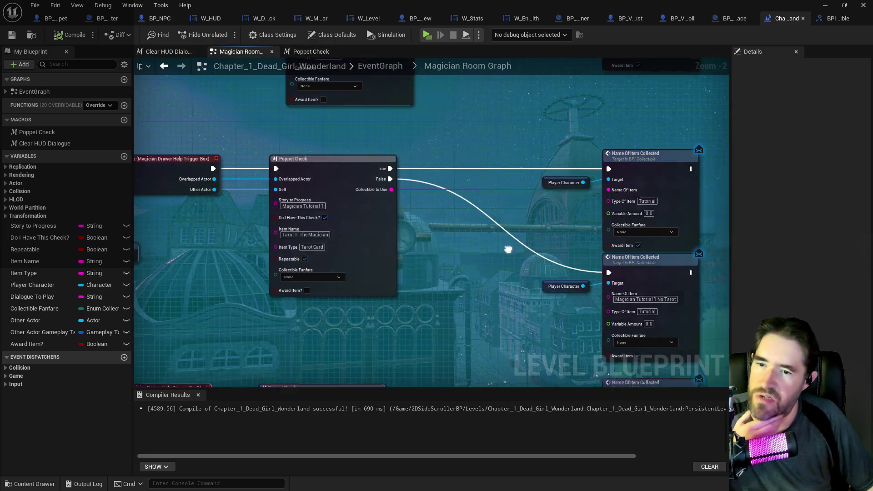
click(379, 68)
scroll(284, 134, up, 5)
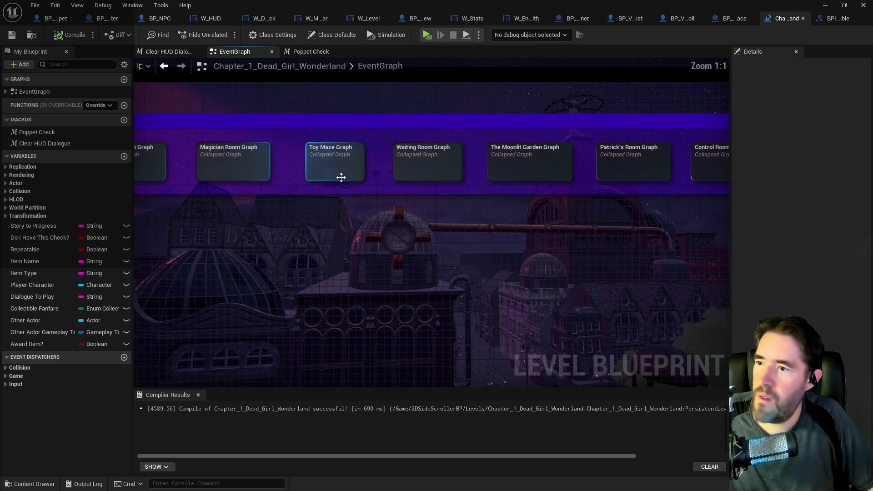
double_click(324, 175)
scroll(376, 207, up, 3)
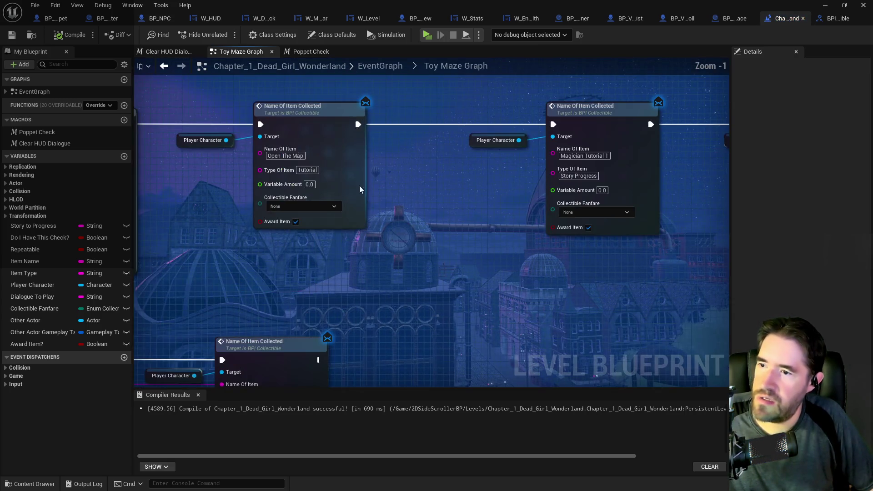
scroll(413, 226, up, 2)
scroll(411, 225, down, 2)
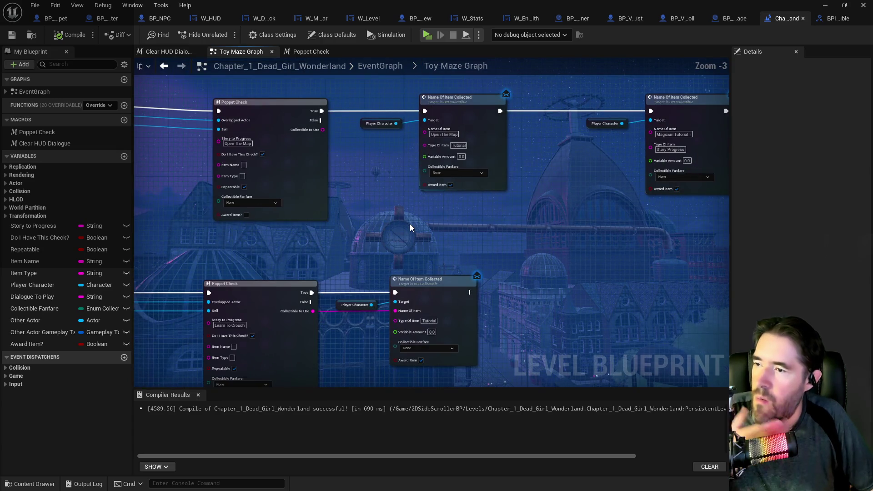
mouse_move(410, 223)
mouse_down()
mouse_move(354, 207)
mouse_move(721, 220)
mouse_up()
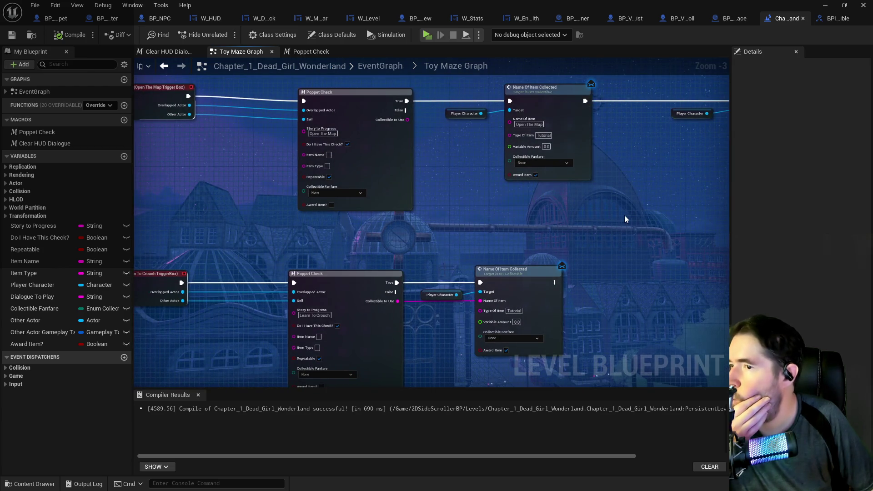
drag(516, 209, 403, 201)
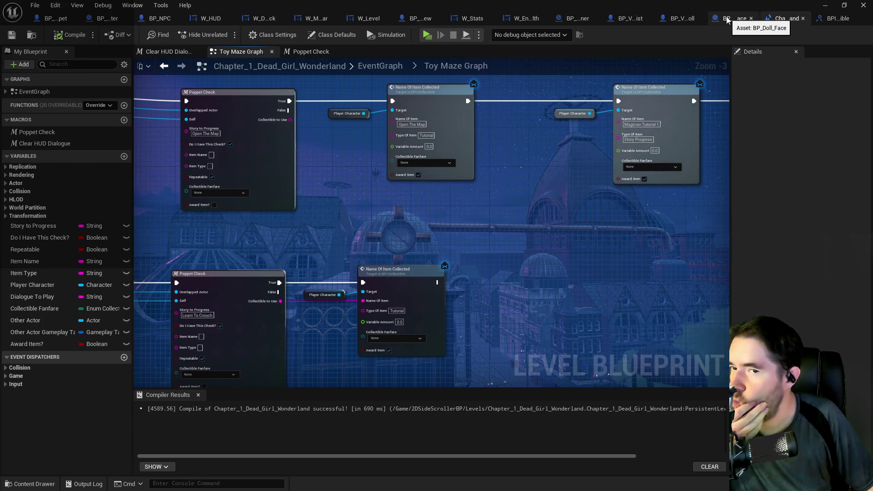
click(400, 67)
scroll(241, 141, up, 6)
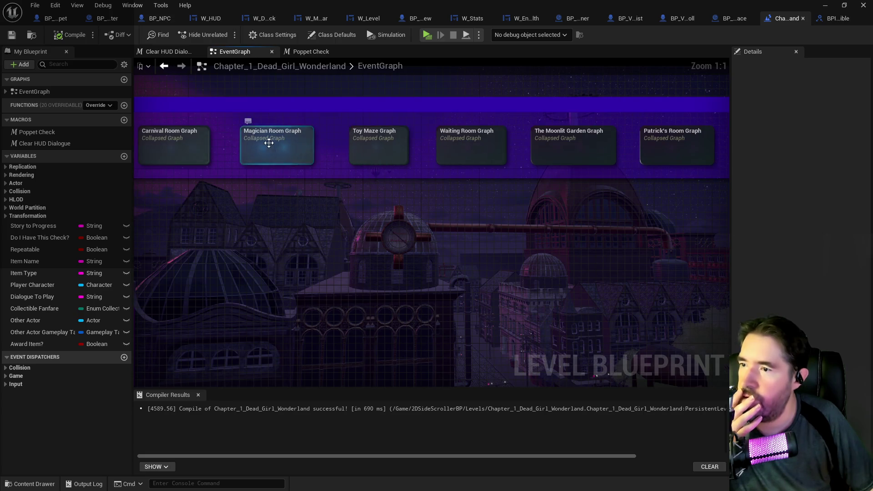
double_click(291, 145)
scroll(290, 145, up, 4)
scroll(385, 145, up, 3)
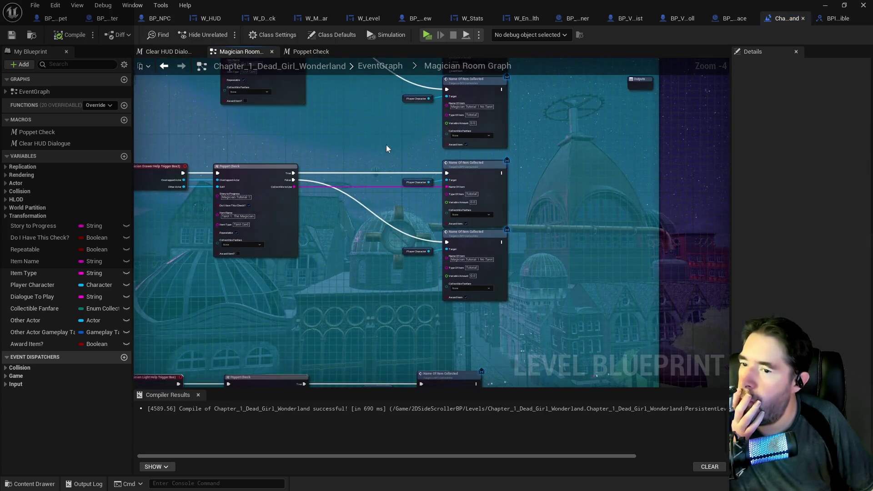
- Untick Award Item on the first Magician Room Name Of Item Collected nodes
drag(415, 222, 441, 145)
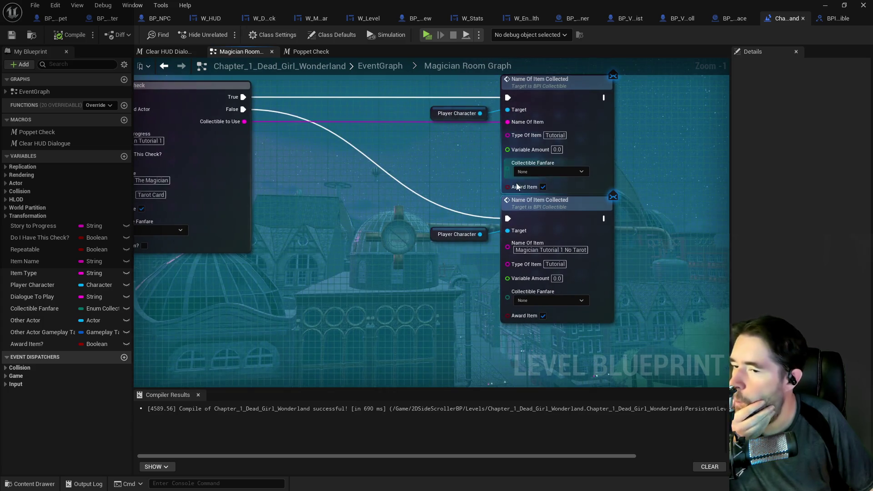
click(543, 186)
click(545, 313)
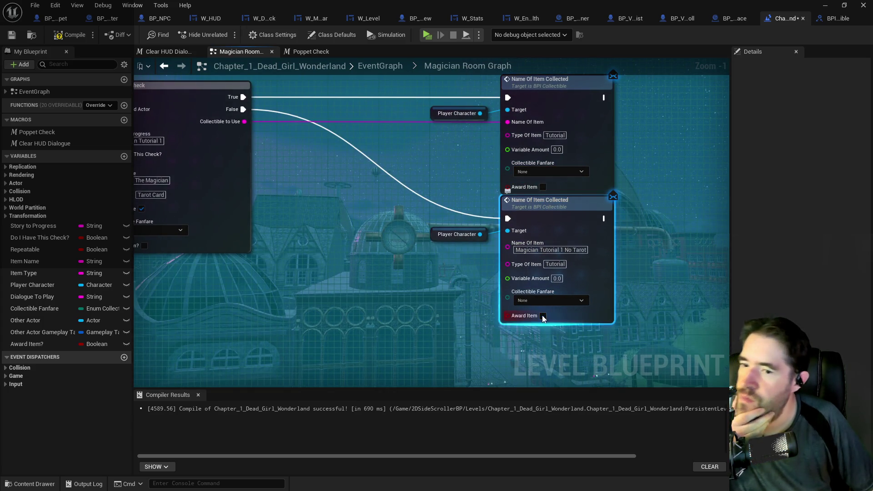
drag(419, 244, 473, 351)
scroll(472, 255, down, 2)
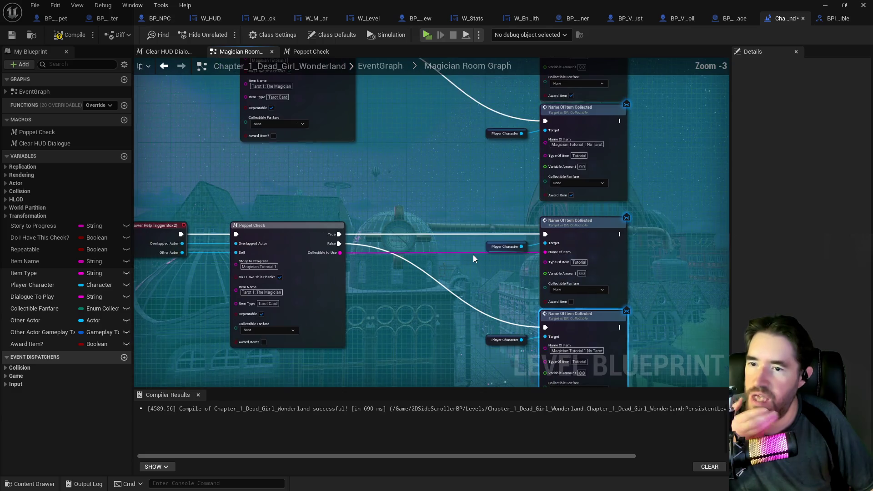
click(576, 289)
click(576, 189)
mouse_move(450, 188)
mouse_down()
mouse_move(418, 133)
mouse_move(504, 280)
mouse_up()
click(519, 268)
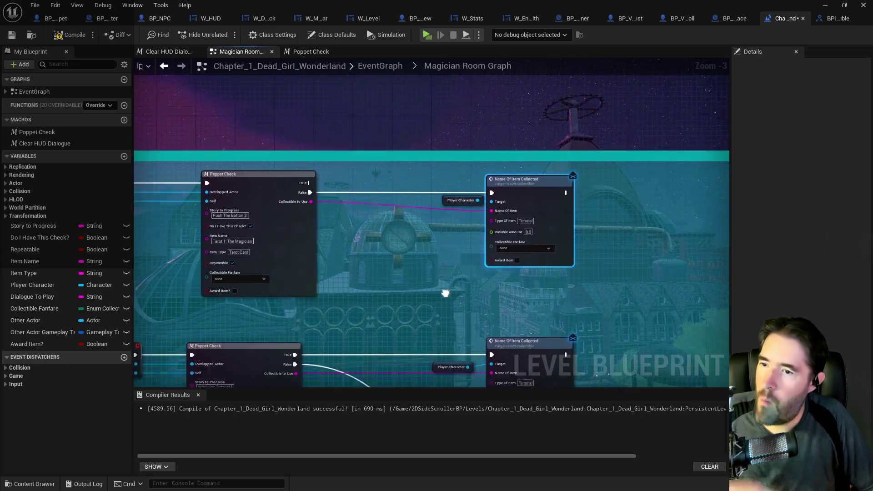
- Untick Award Item on the remaining collect nodes through the Magician Light Help group, then go back to the EventGraph
drag(445, 295, 491, 231)
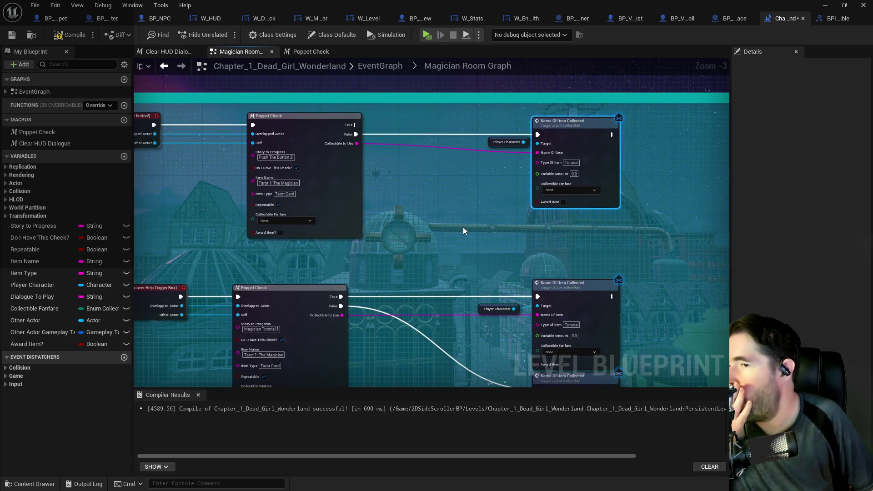
scroll(460, 120, down, 3)
scroll(436, 210, up, 4)
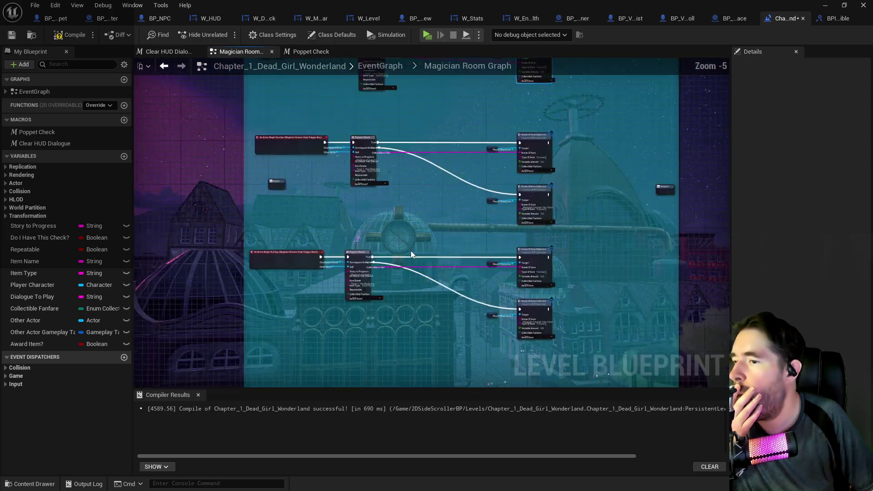
mouse_move(477, 356)
mouse_down()
mouse_move(473, 241)
mouse_move(447, 226)
mouse_move(490, 228)
mouse_move(502, 195)
mouse_move(380, 146)
mouse_up()
click(546, 207)
mouse_move(531, 245)
mouse_down()
mouse_move(509, 137)
mouse_move(514, 246)
mouse_up()
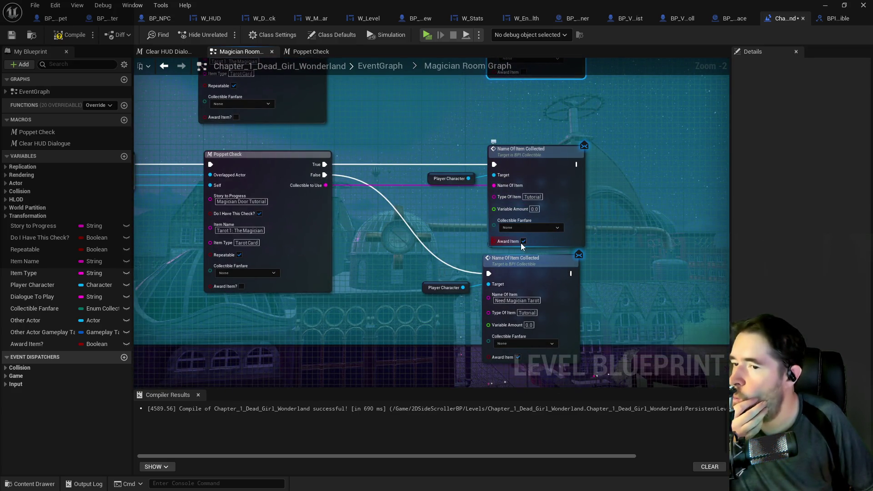
click(523, 241)
click(517, 357)
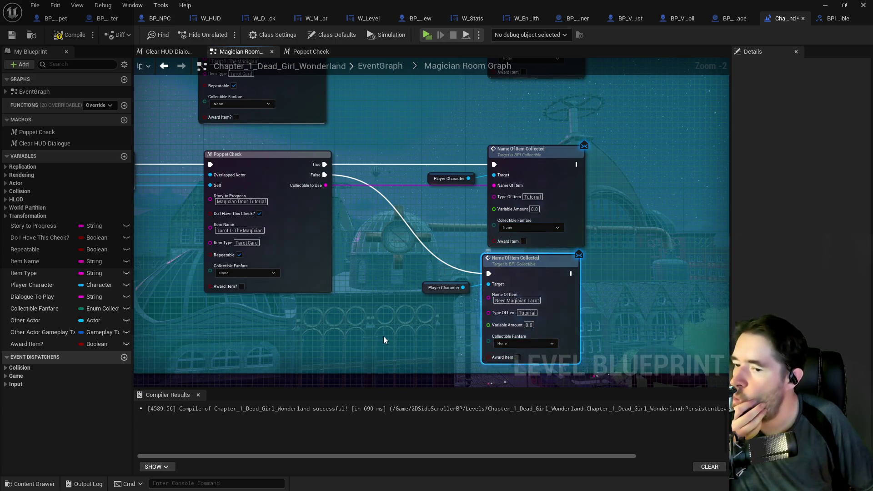
scroll(368, 300, down, 3)
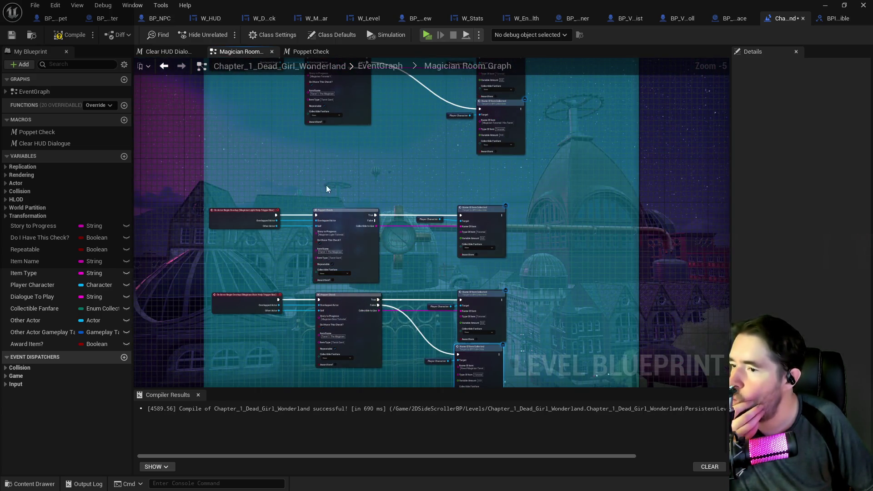
scroll(361, 234, up, 3)
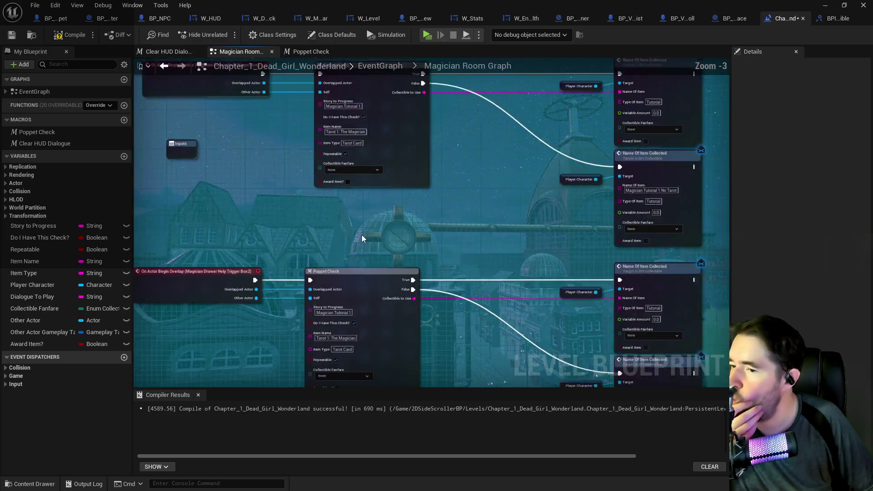
mouse_move(363, 234)
mouse_down()
mouse_move(435, 253)
mouse_move(448, 143)
mouse_move(446, 151)
mouse_up()
click(380, 272)
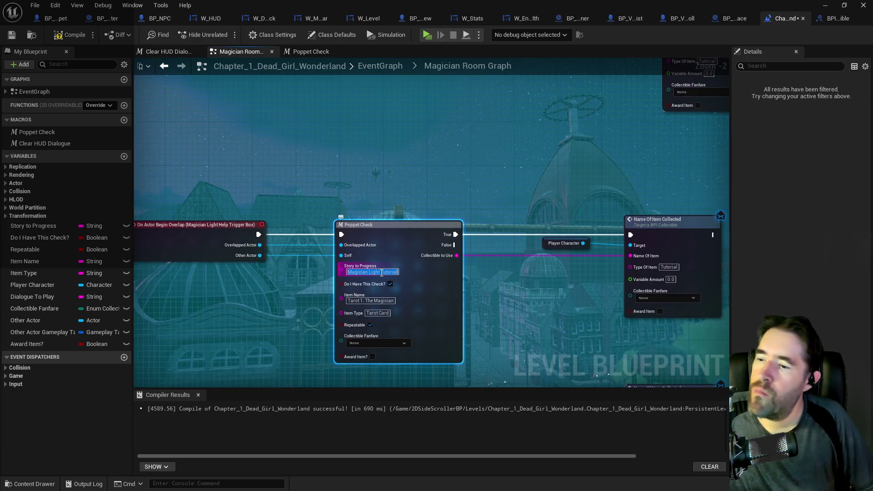
click(376, 65)
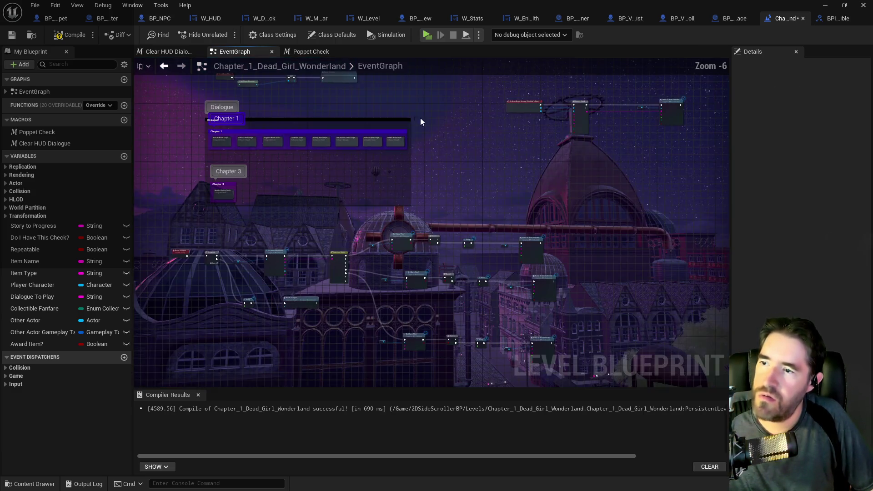
scroll(337, 136, up, 6)
drag(321, 169, 409, 234)
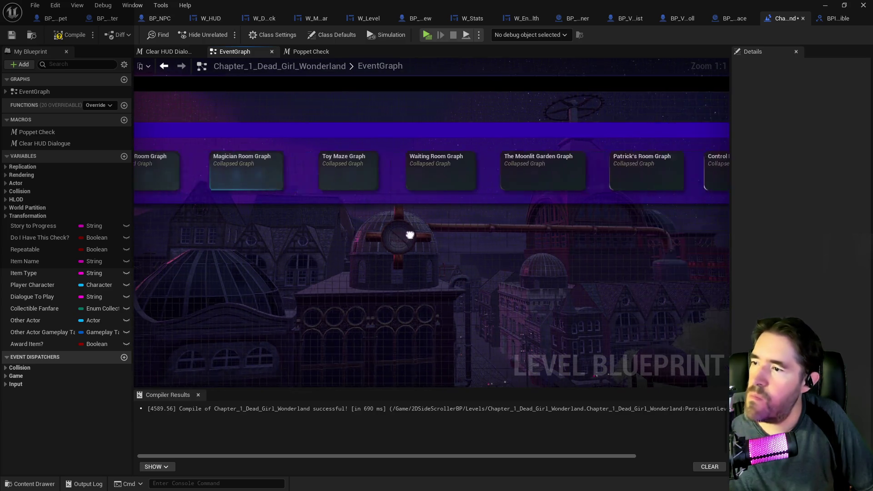
double_click(376, 178)
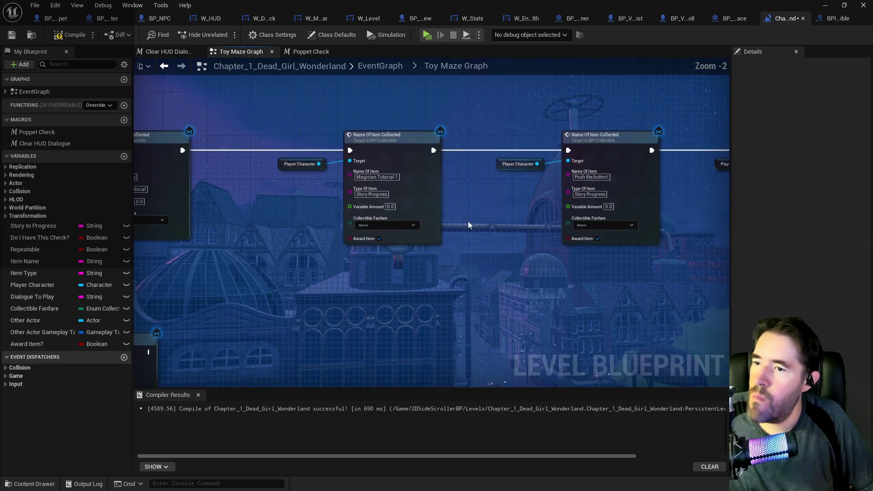
drag(533, 263, 304, 247)
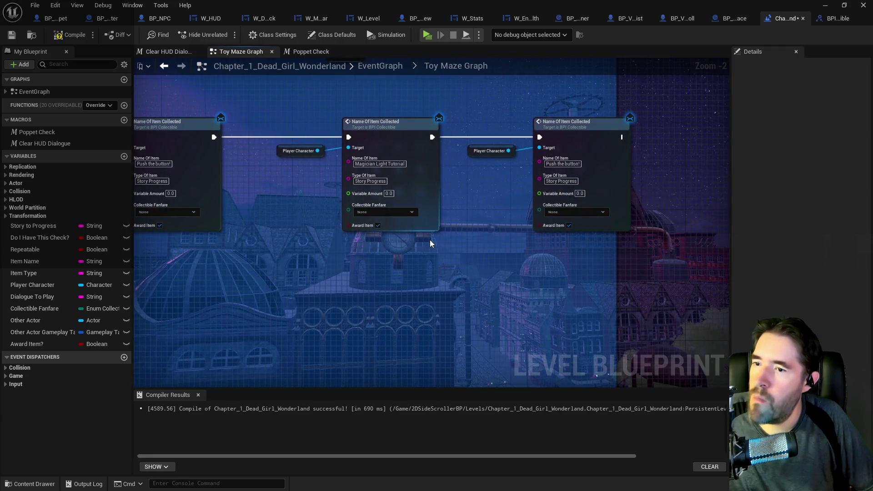
drag(389, 240, 393, 243)
drag(408, 244, 564, 241)
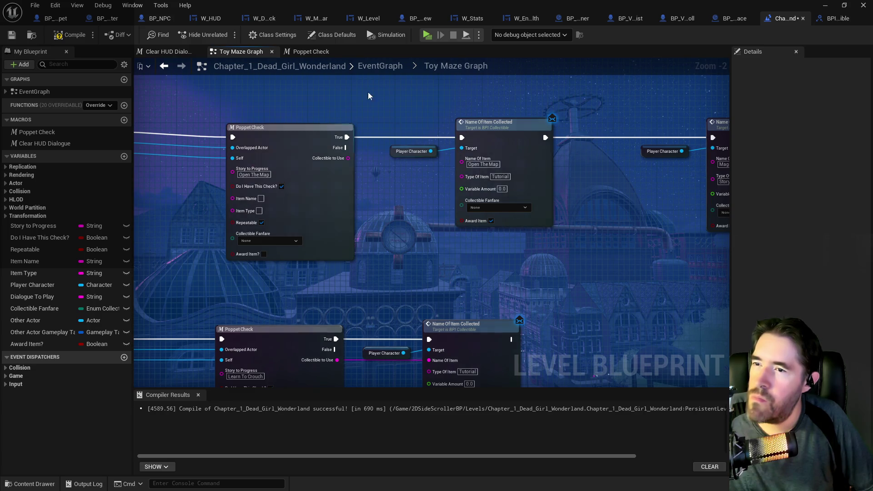
click(377, 70)
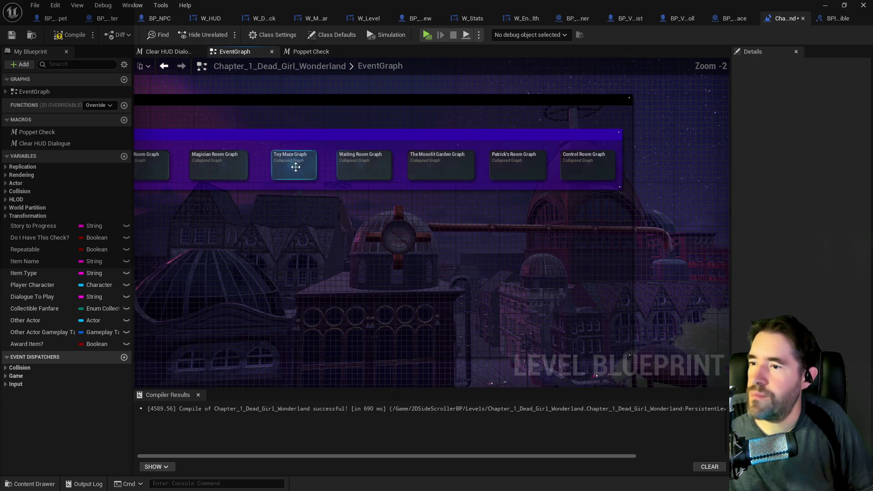
double_click(228, 158)
scroll(429, 231, up, 5)
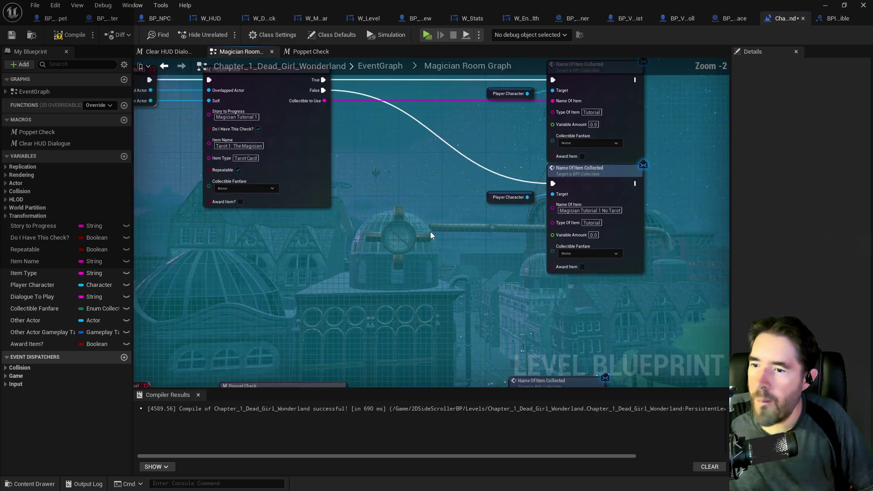
scroll(470, 225, down, 2)
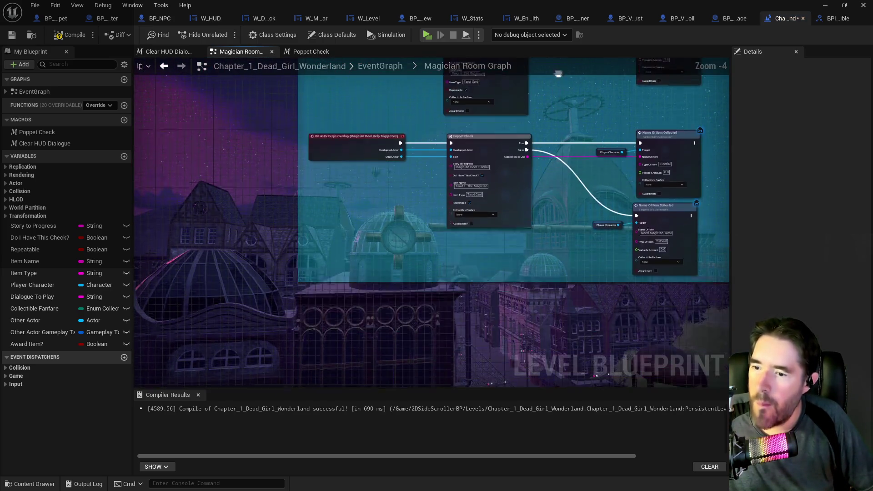
mouse_move(511, 159)
mouse_down()
mouse_move(527, 259)
mouse_move(534, 230)
mouse_move(444, 221)
mouse_up()
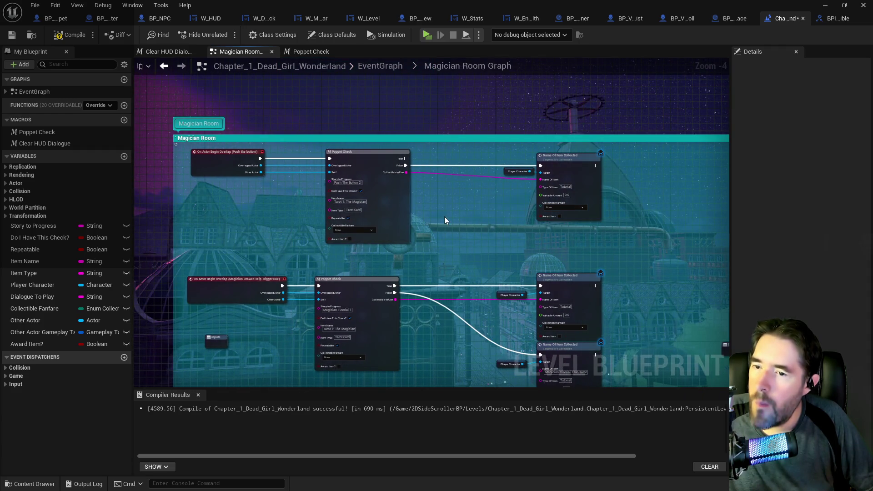
click(368, 67)
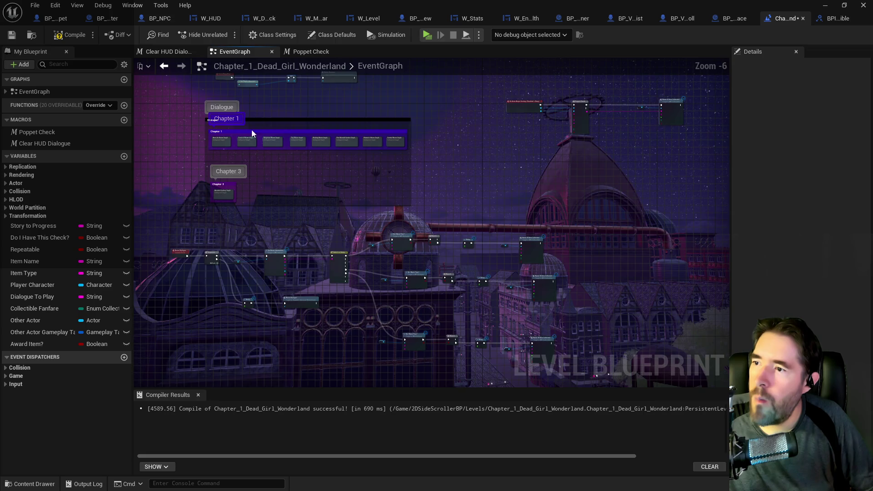
scroll(232, 131, up, 7)
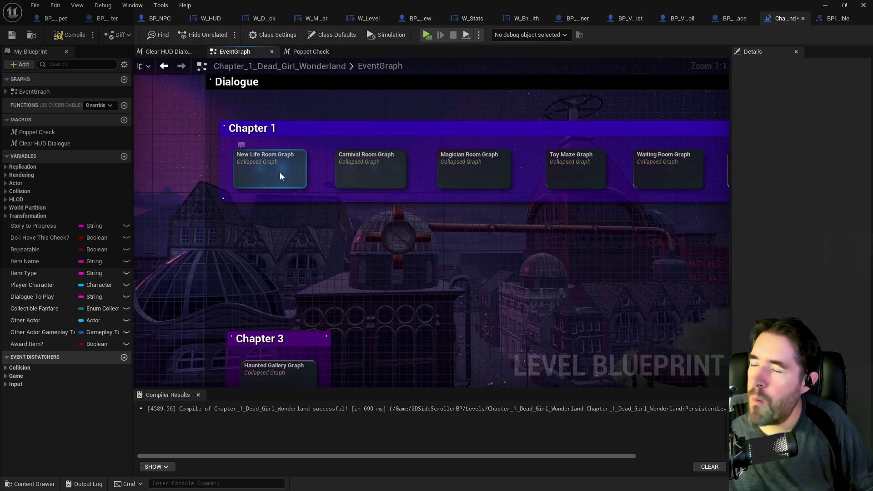
- In the New Life Room Graph, stop the How To Equip collect node awarding the item and review the other rows
double_click(280, 175)
scroll(369, 220, up, 5)
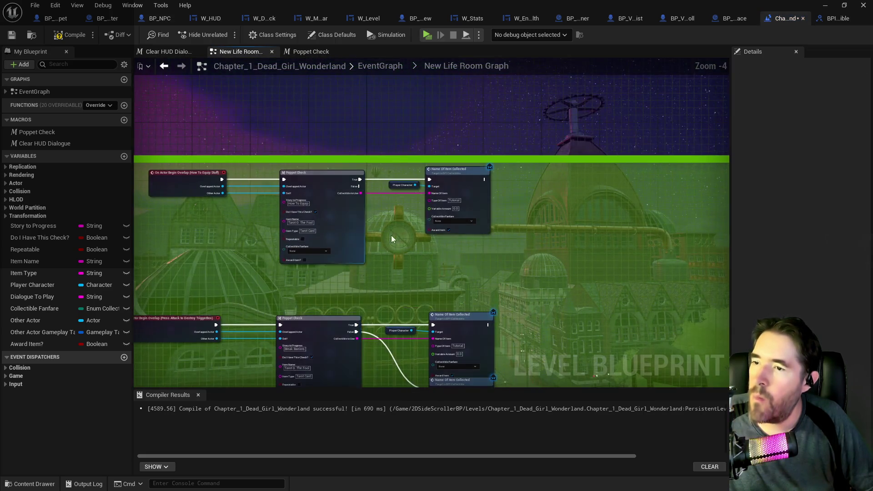
drag(438, 261, 452, 245)
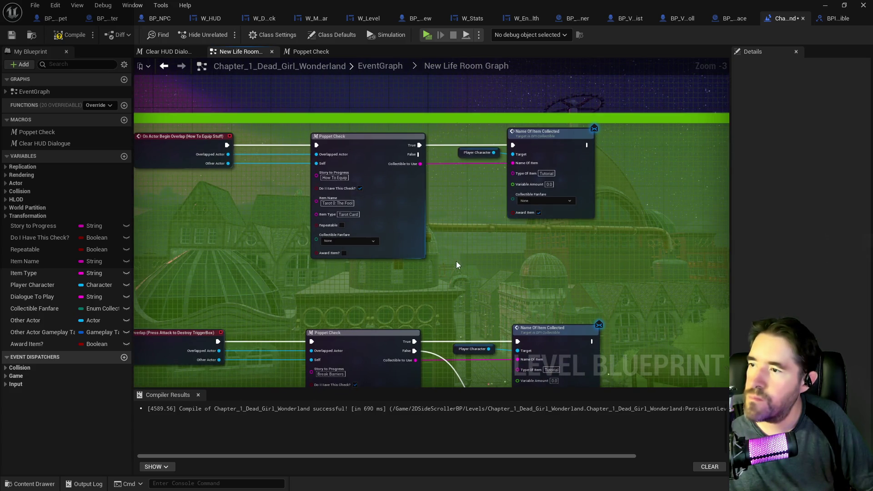
click(539, 213)
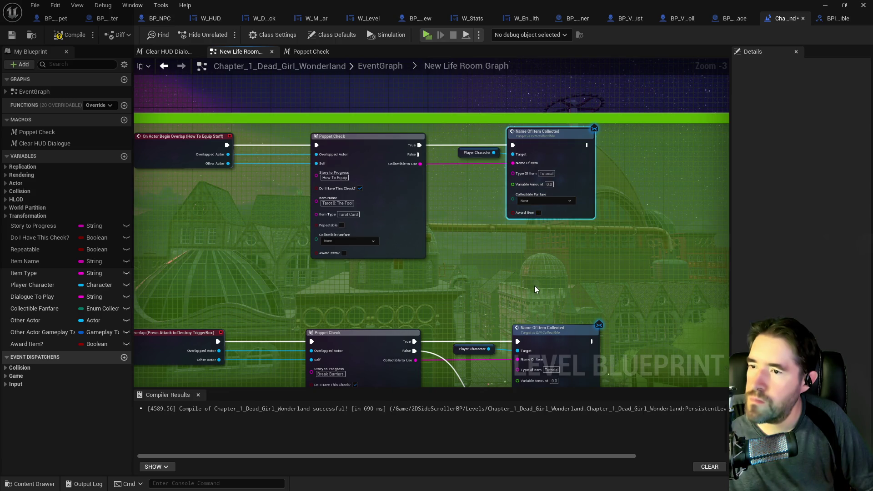
drag(522, 372, 518, 206)
drag(450, 364, 449, 283)
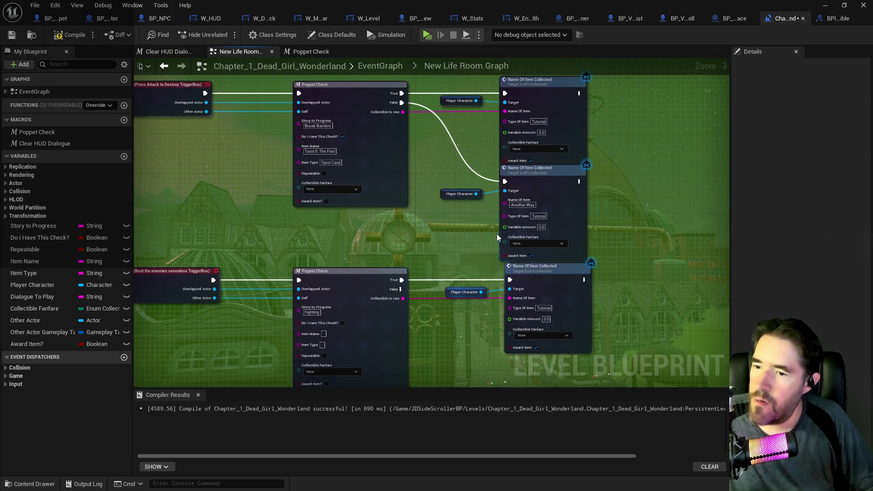
drag(496, 233, 482, 190)
drag(463, 314, 459, 252)
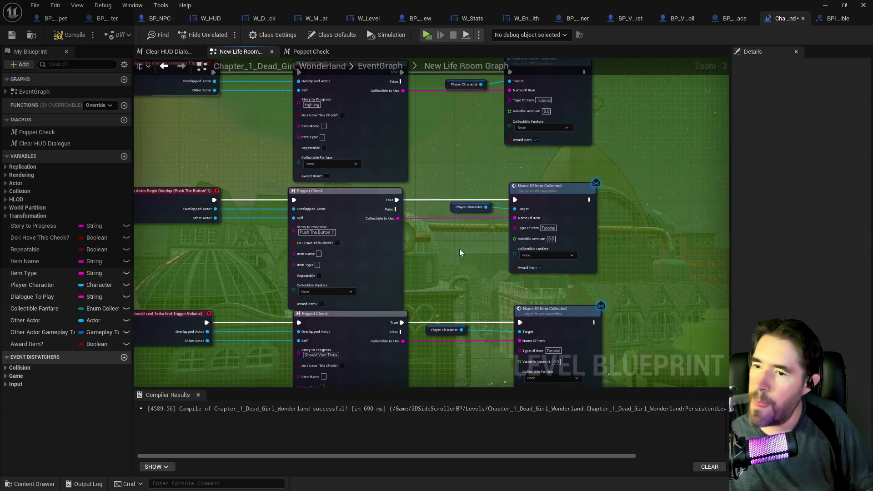
drag(462, 295, 452, 209)
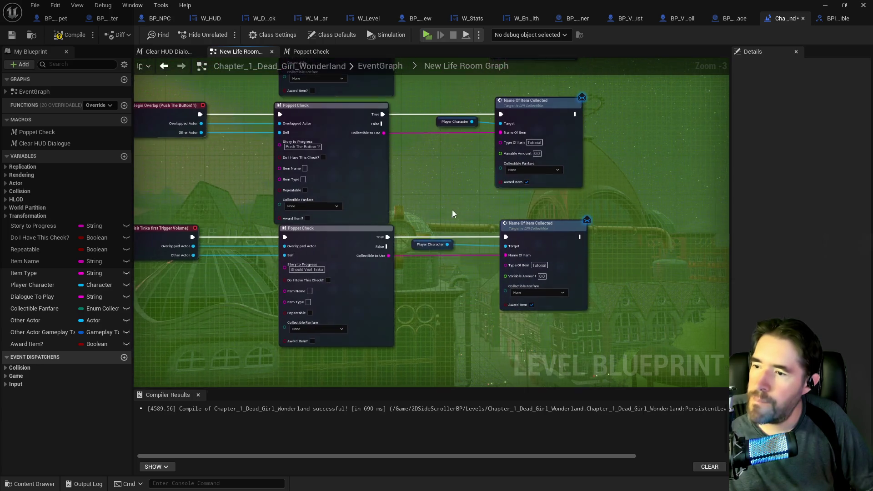
drag(464, 317, 442, 233)
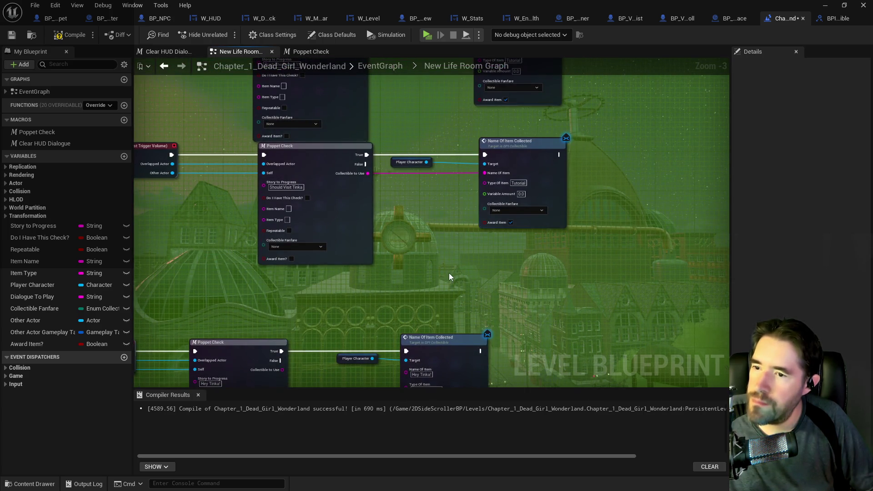
drag(448, 272, 468, 145)
drag(388, 303, 402, 99)
- Reopen the New Life Room Graph, make Push The Button 1 repeatable and tick Award Item on the upper collect node
click(383, 66)
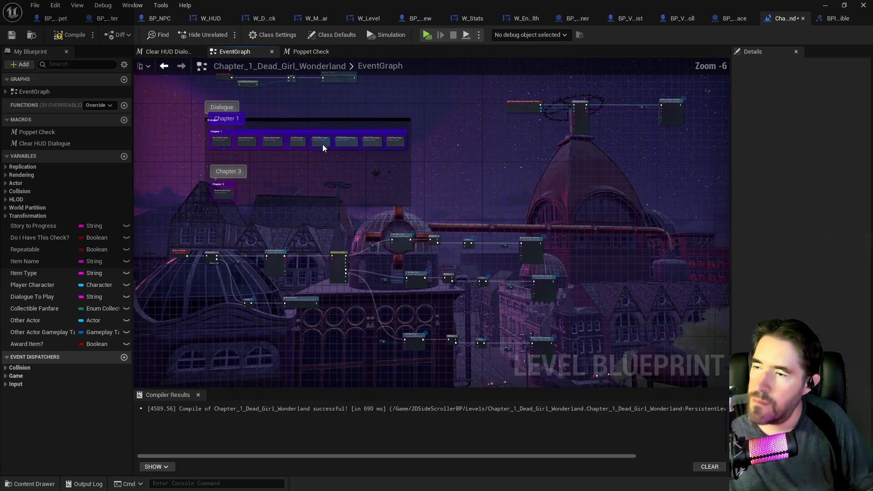
scroll(235, 157, up, 5)
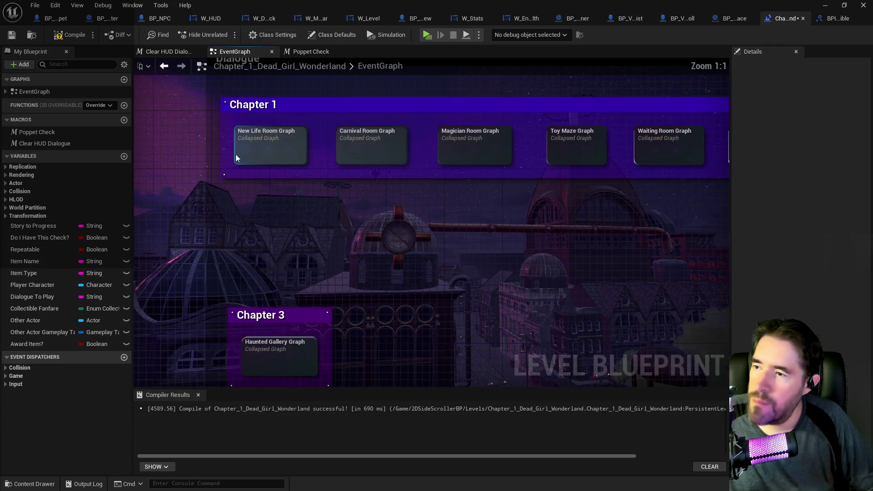
double_click(271, 163)
scroll(341, 188, up, 5)
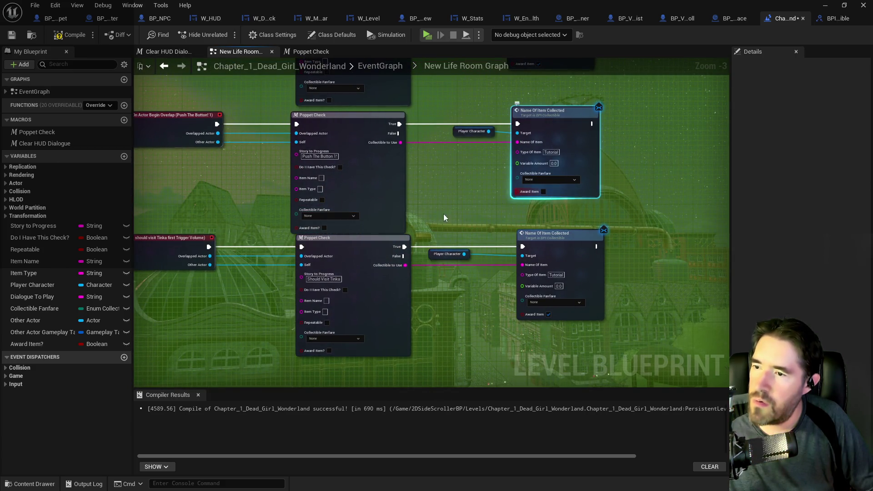
click(321, 203)
click(321, 201)
click(543, 191)
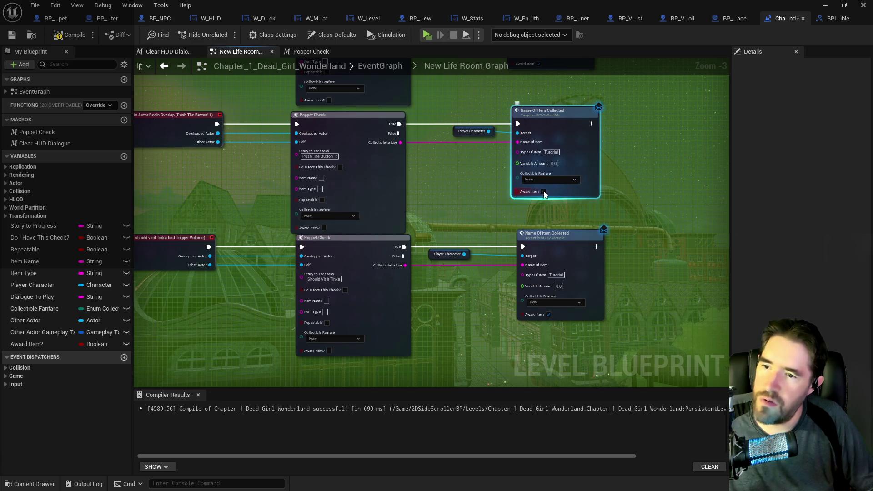
click(380, 66)
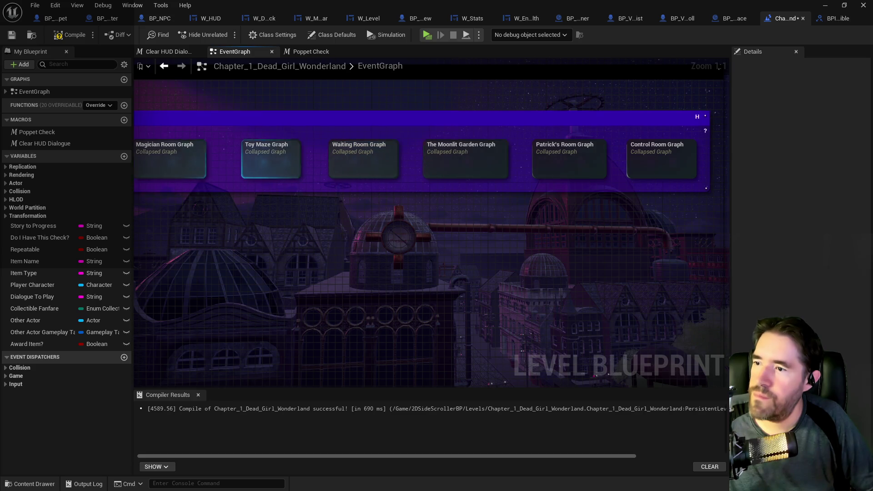
- Open the Magician Room Graph, compile the level Blueprint and save the level with Ctrl+S
double_click(268, 166)
scroll(404, 195, up, 6)
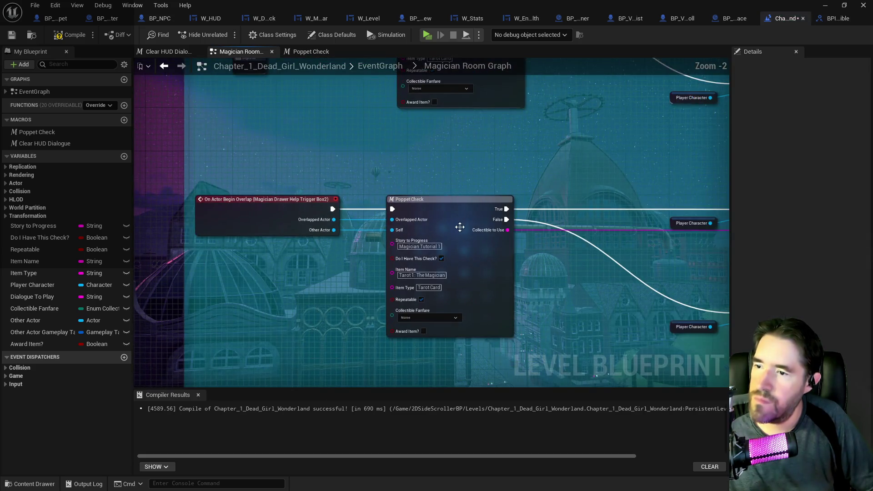
mouse_move(501, 146)
mouse_down()
mouse_move(468, 282)
mouse_move(483, 245)
mouse_move(459, 239)
mouse_up()
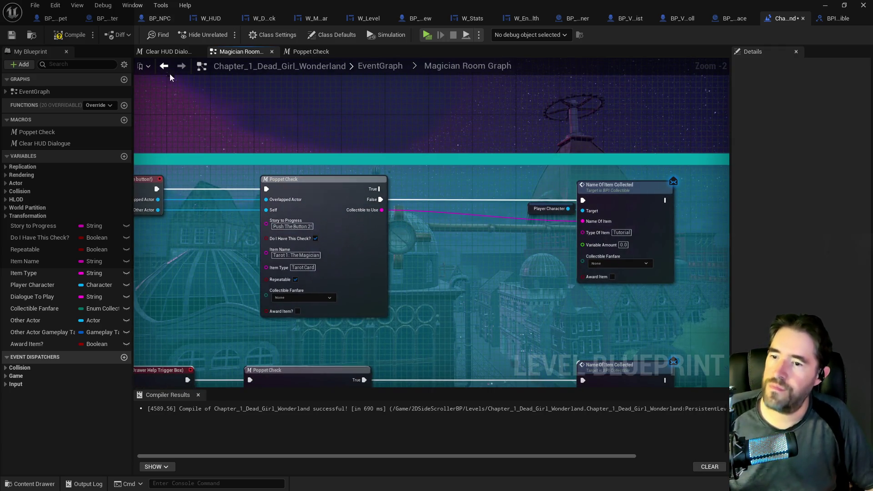
click(72, 36)
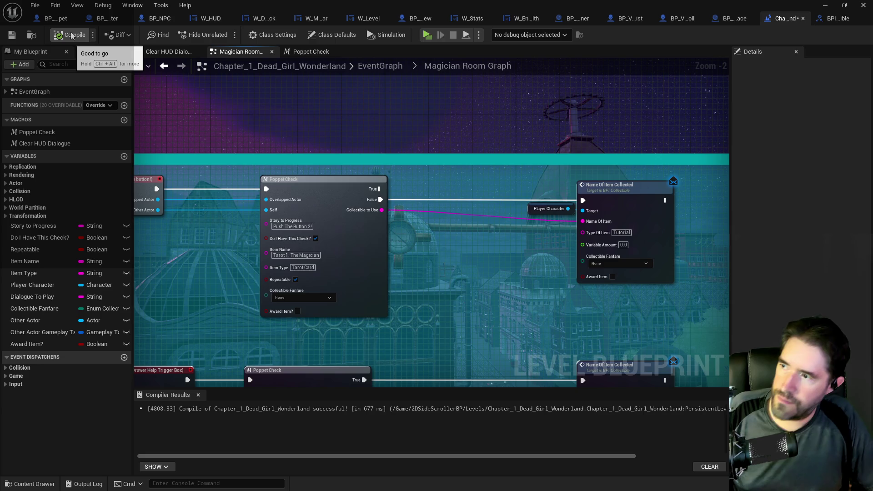
key(ctrl+s)
key(alt+Tab)
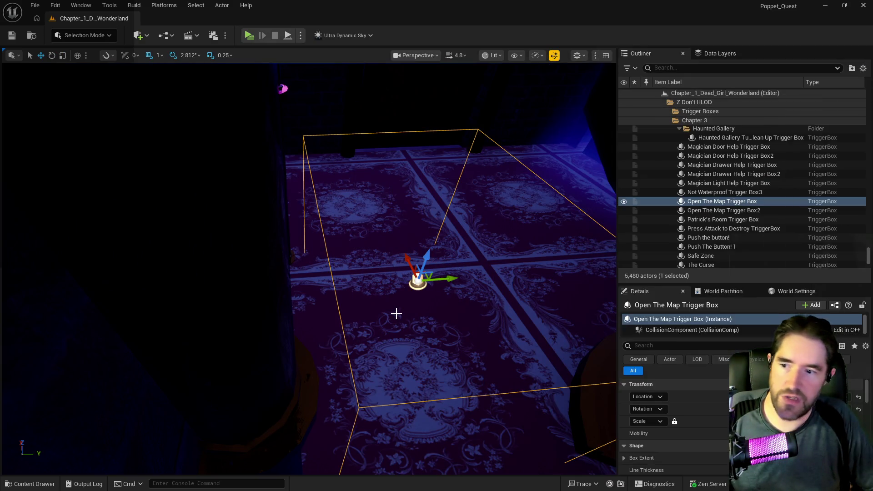
- Fly the viewport to the Toy Maze door, select BP_Door_48, and move into the Magician Room
drag(396, 314, 327, 335)
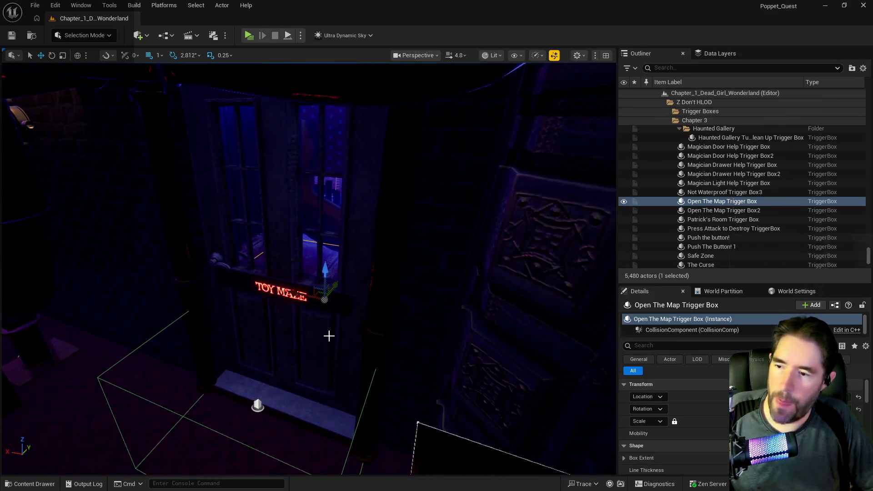
click(272, 385)
drag(309, 227, 268, 195)
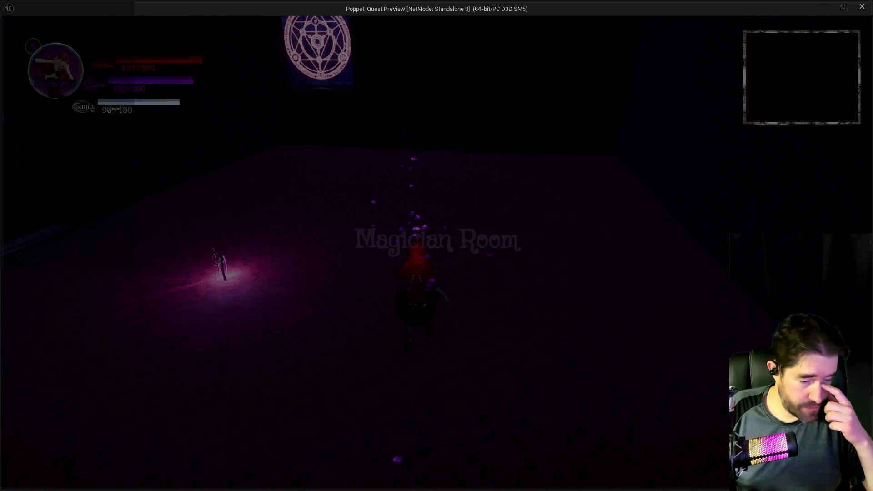
- Walk the character into the Toy Maze through the doorway and back into the Magician Room
key(w)
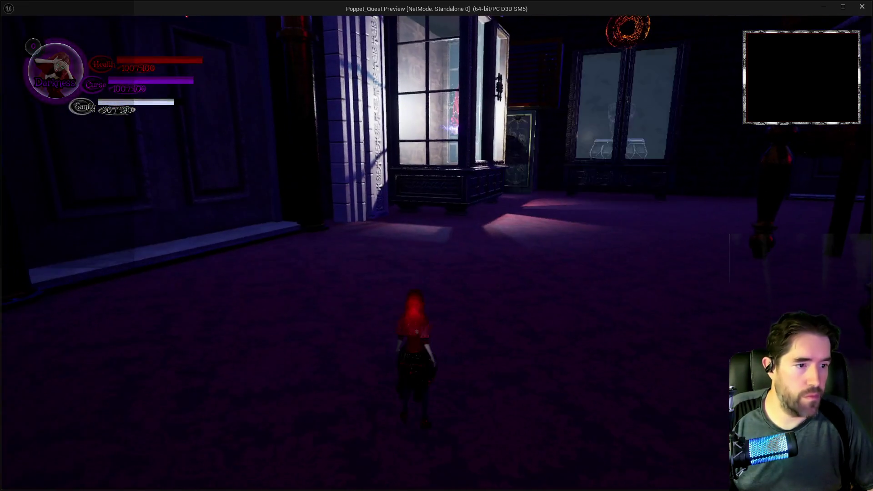
key(Escape)
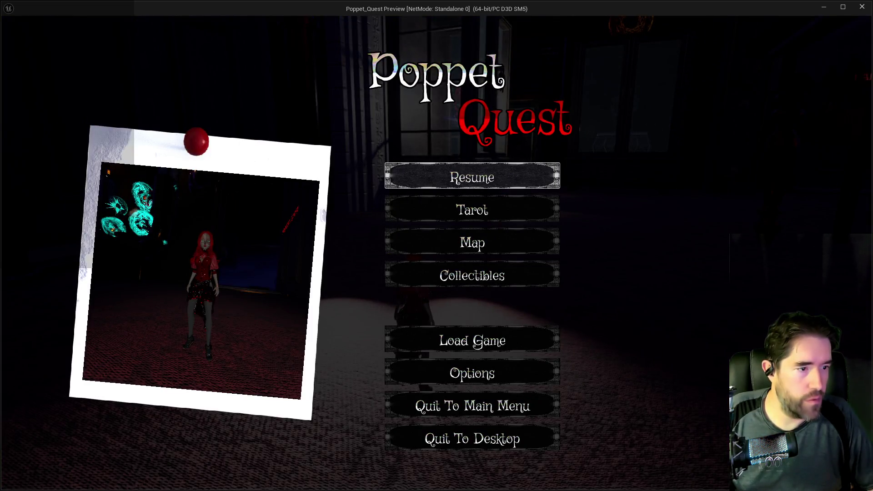
click(494, 165)
key(w)
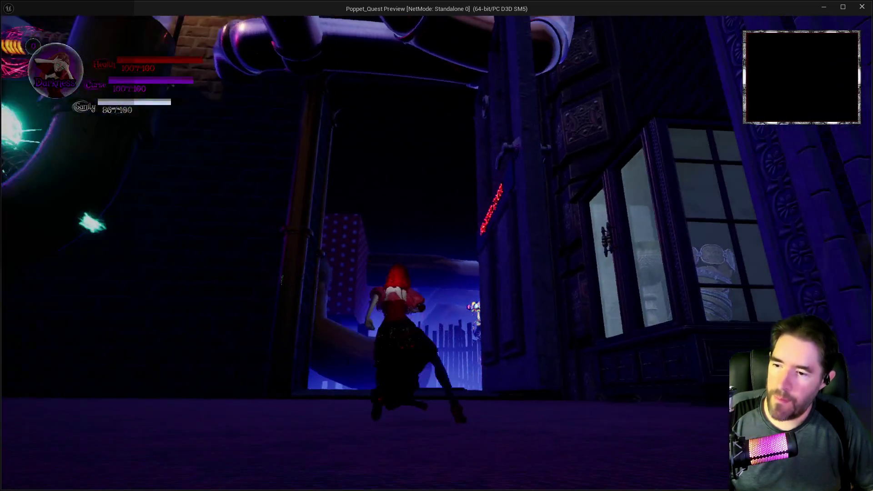
key(w)
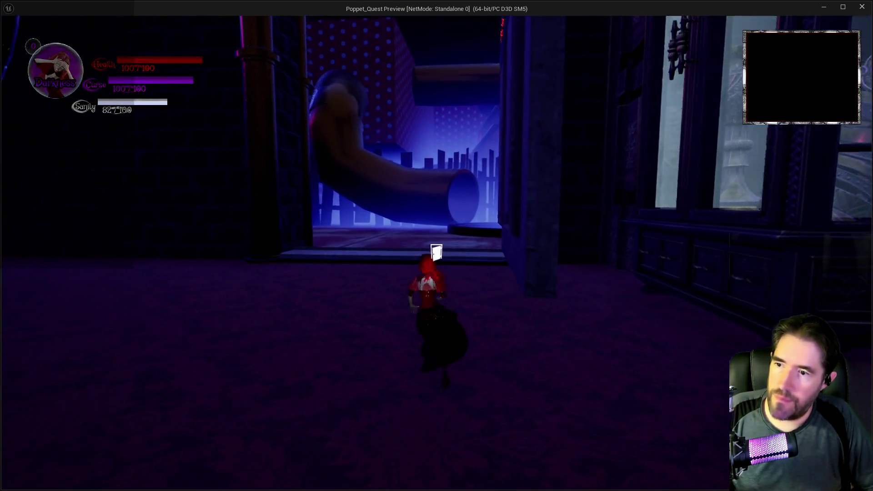
key(e)
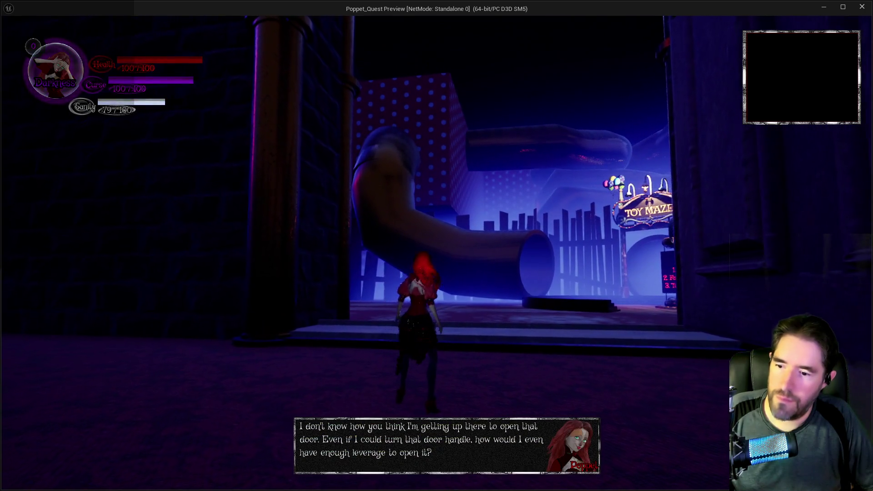
key(w)
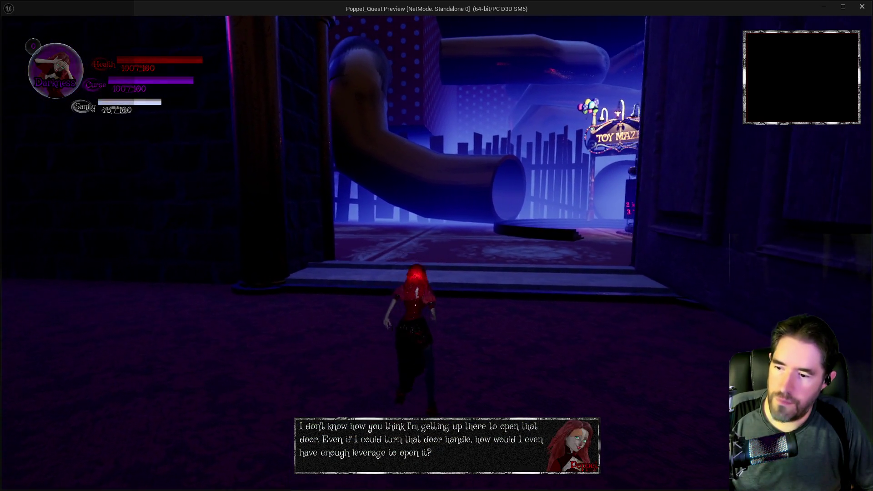
key(w)
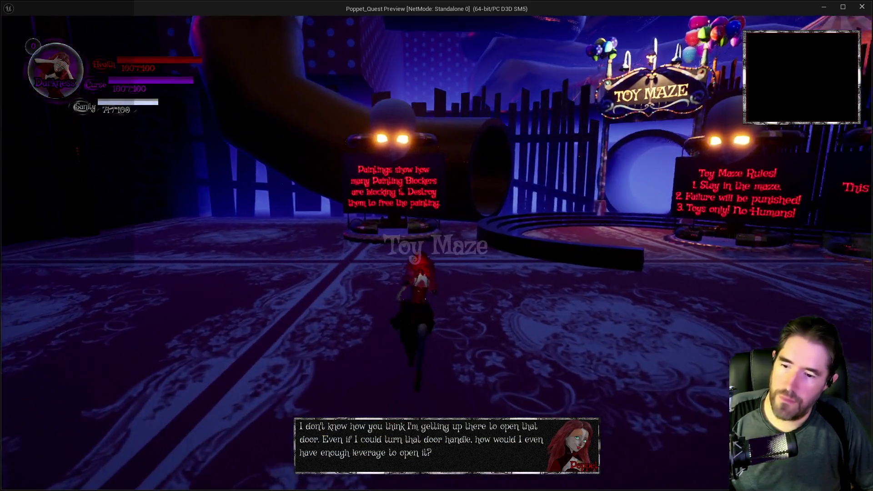
key(w)
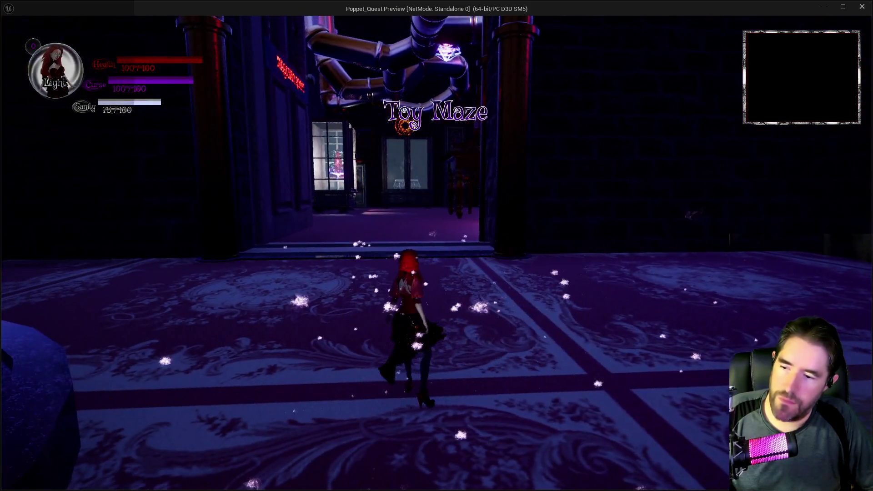
key(w)
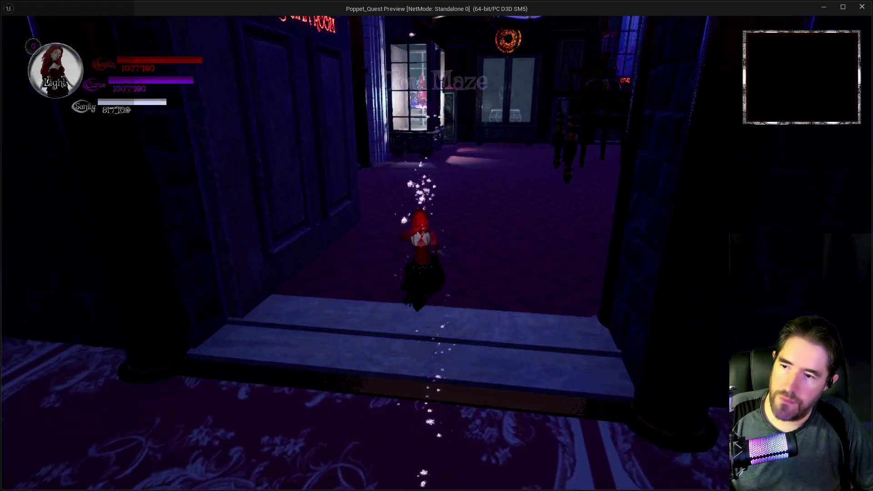
key(w)
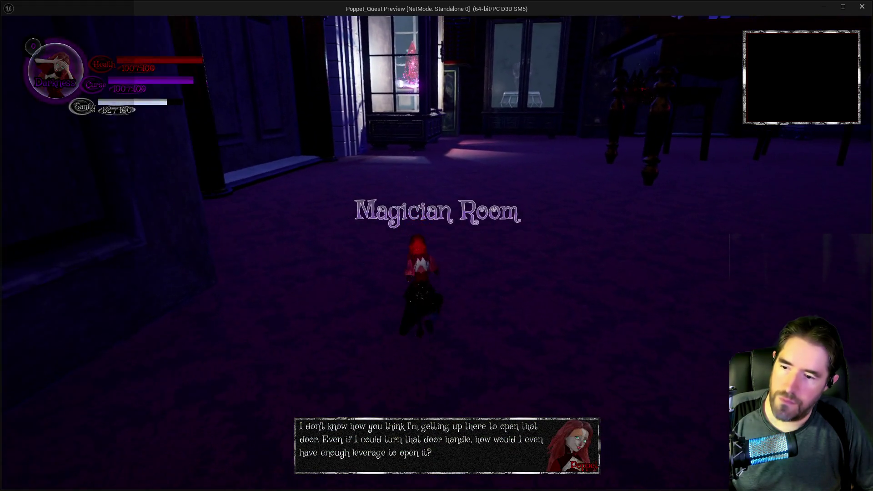
key(s)
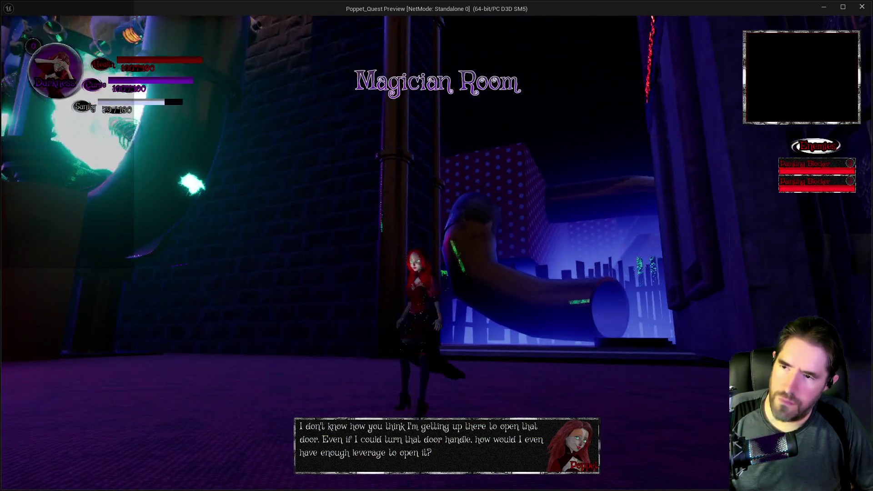
key(w)
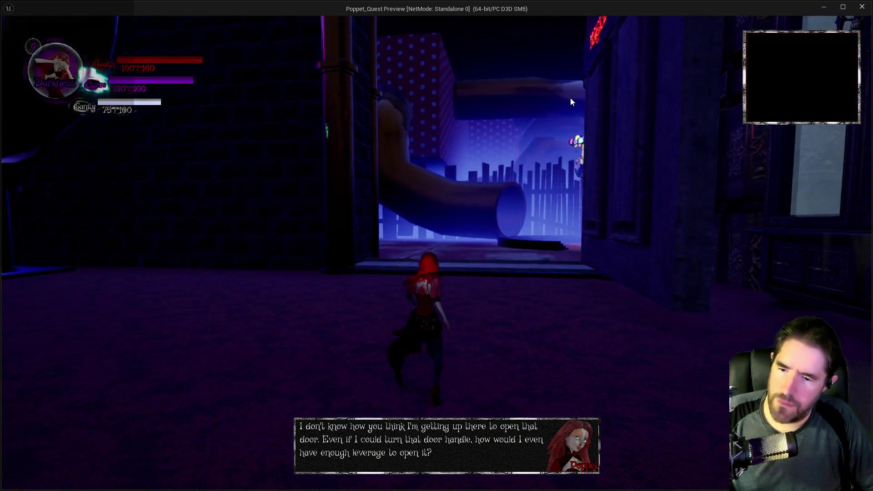
- Stop the play session and bring the level Blueprint editor back, maximised
key(alt+Tab)
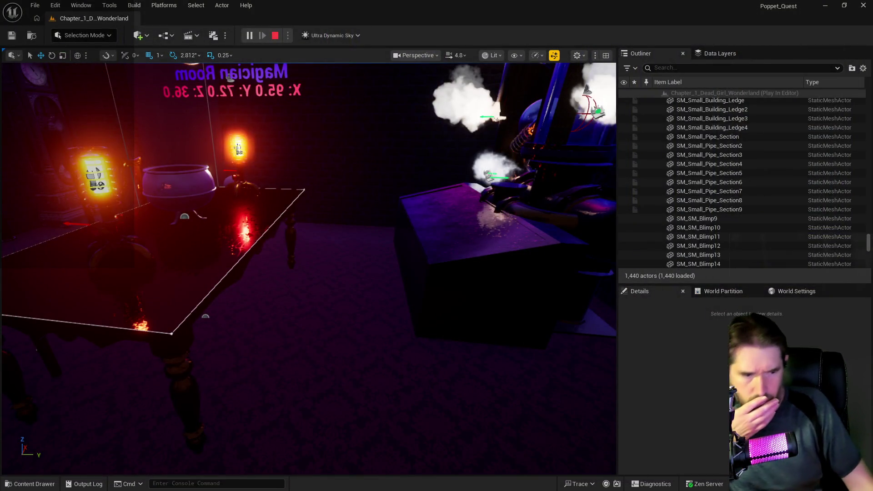
key(Escape)
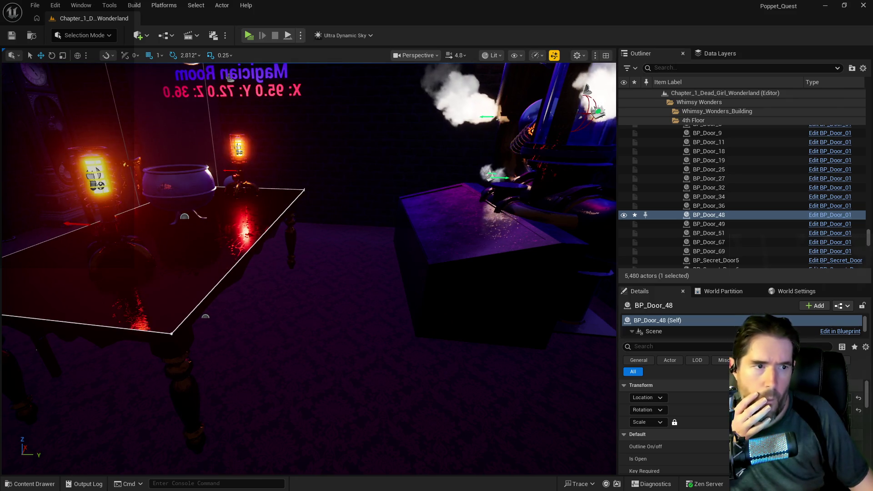
key(alt+Tab)
double_click(541, 118)
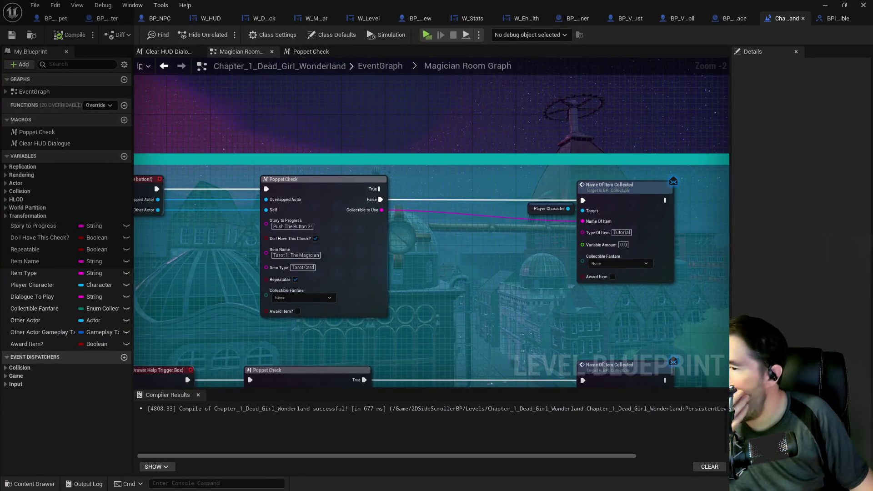
- Inspect the Magician Room's Poppet Check calls, then return to the Poppet Check macro graph
drag(427, 239, 337, 211)
scroll(433, 217, down, 2)
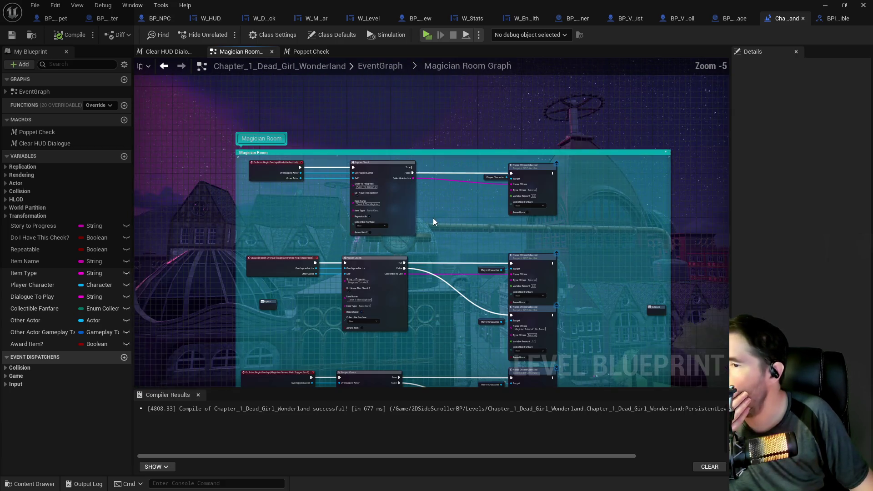
scroll(331, 143, down, 1)
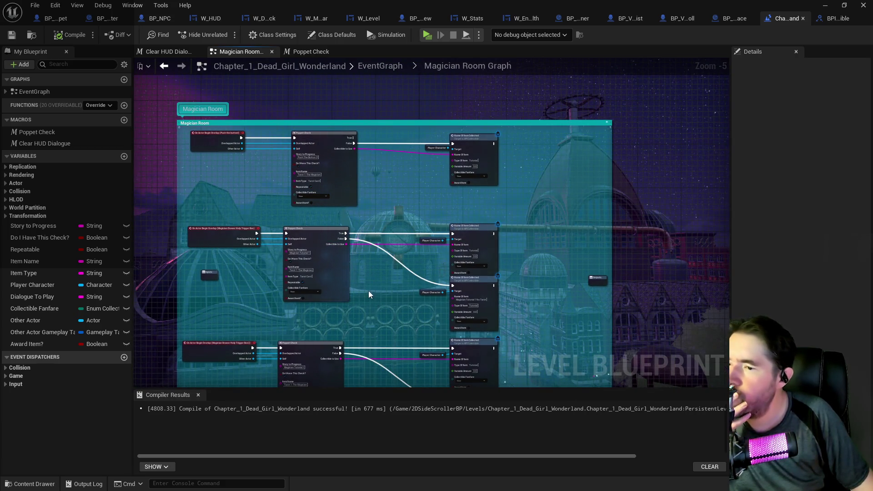
scroll(366, 293, up, 2)
drag(358, 297, 376, 241)
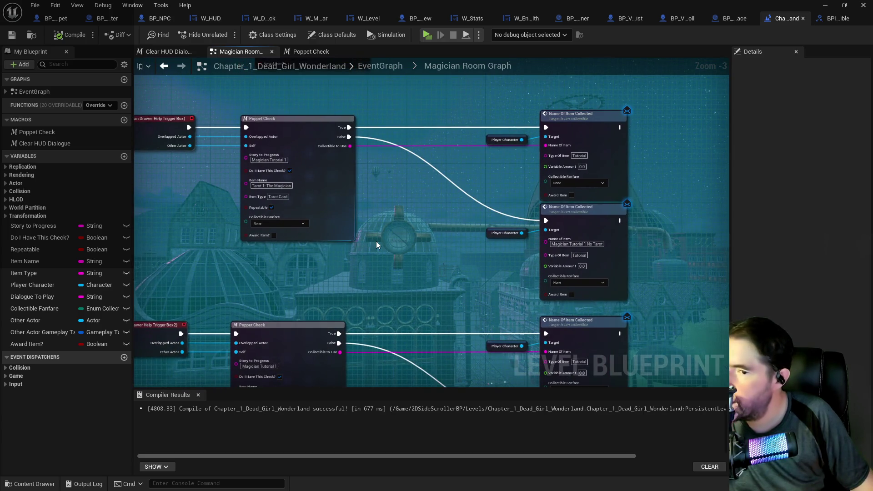
scroll(376, 245, up, 1)
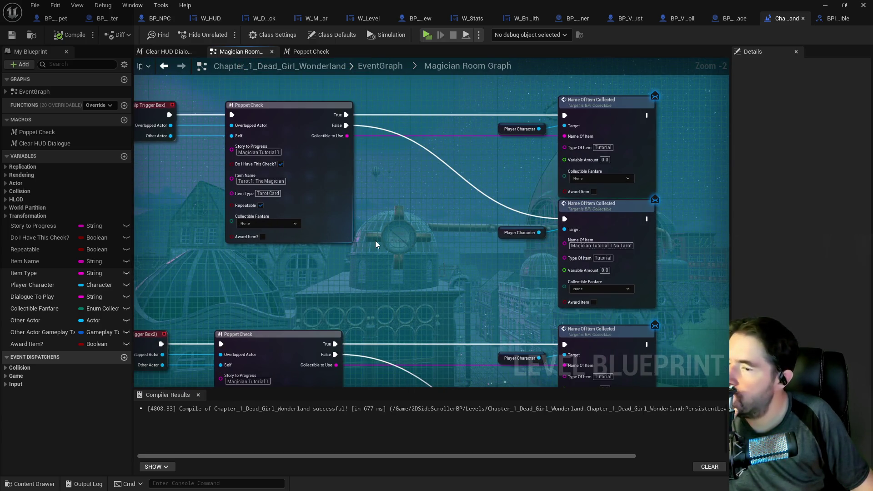
drag(375, 244, 464, 241)
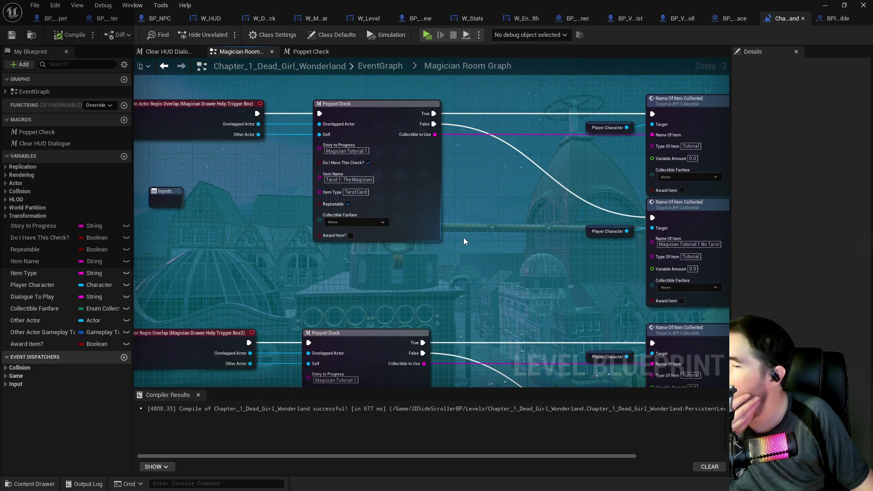
click(295, 52)
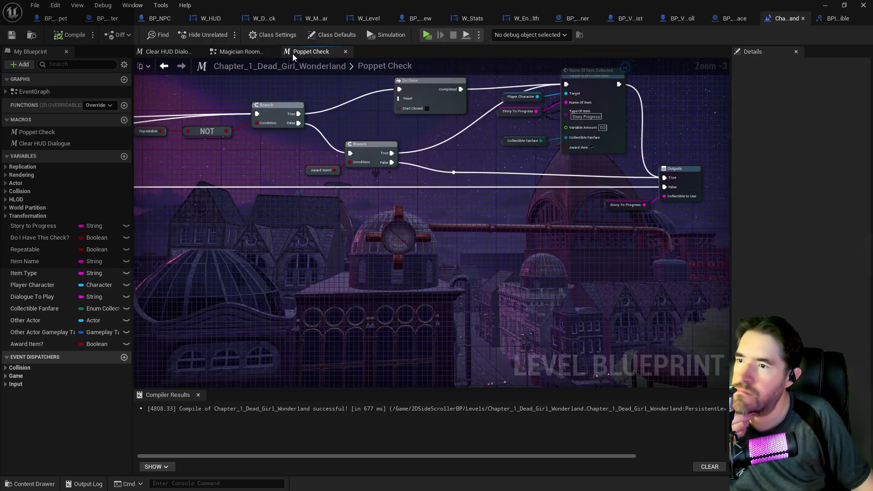
- Survey the Poppet Check macro graph and shift the Do I Have This? node group
mouse_move(316, 137)
mouse_down()
mouse_move(438, 161)
mouse_move(254, 154)
mouse_up()
mouse_move(357, 157)
mouse_down()
mouse_move(292, 154)
mouse_move(432, 152)
mouse_move(384, 164)
mouse_move(460, 140)
mouse_up()
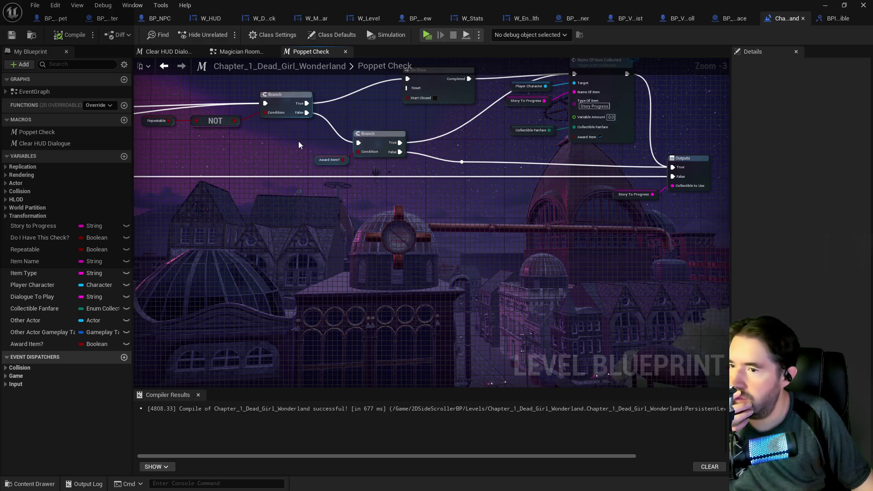
mouse_move(483, 144)
mouse_down()
mouse_move(398, 173)
mouse_move(436, 254)
mouse_move(349, 161)
mouse_up()
scroll(397, 174, up, 1)
mouse_move(453, 164)
mouse_down()
mouse_move(452, 203)
mouse_move(367, 186)
mouse_move(426, 186)
mouse_up()
mouse_move(136, 172)
mouse_down()
mouse_move(407, 200)
mouse_move(494, 187)
mouse_move(625, 187)
mouse_move(682, 156)
mouse_move(511, 174)
mouse_up()
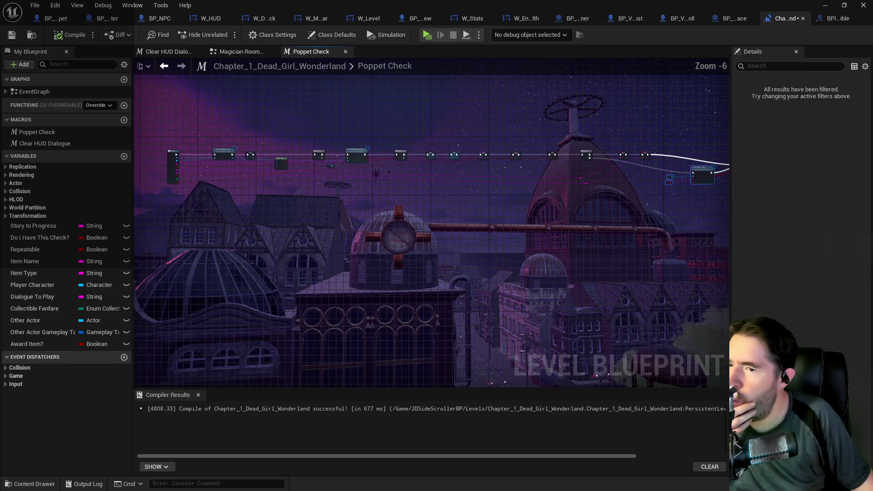
scroll(422, 157, up, 1)
mouse_move(421, 157)
mouse_down()
mouse_move(465, 179)
mouse_move(531, 239)
mouse_move(228, 203)
mouse_move(417, 158)
mouse_move(536, 177)
mouse_move(218, 181)
mouse_move(299, 176)
mouse_up()
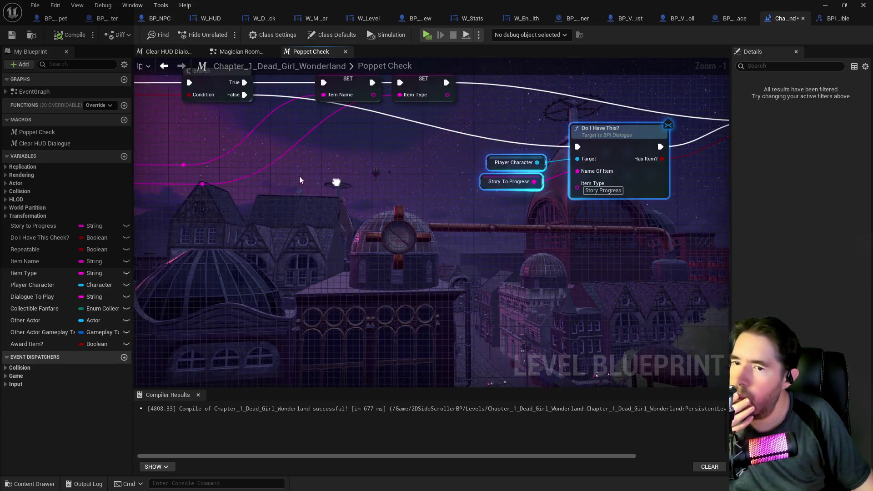
- Search the node action list for 'story to pro', then dismiss it without adding a node
right_click(490, 209)
text(story to pro)
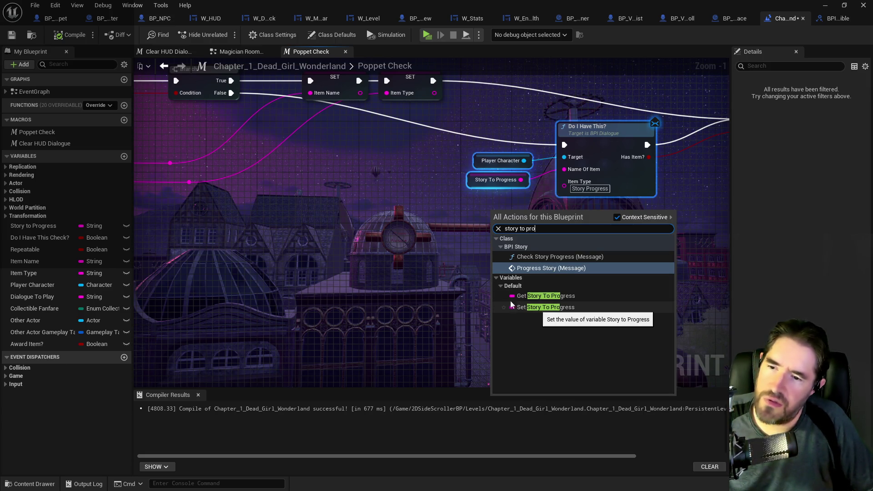
click(340, 249)
scroll(509, 229, down, 2)
mouse_move(309, 219)
mouse_down()
mouse_move(469, 211)
mouse_move(529, 223)
mouse_up()
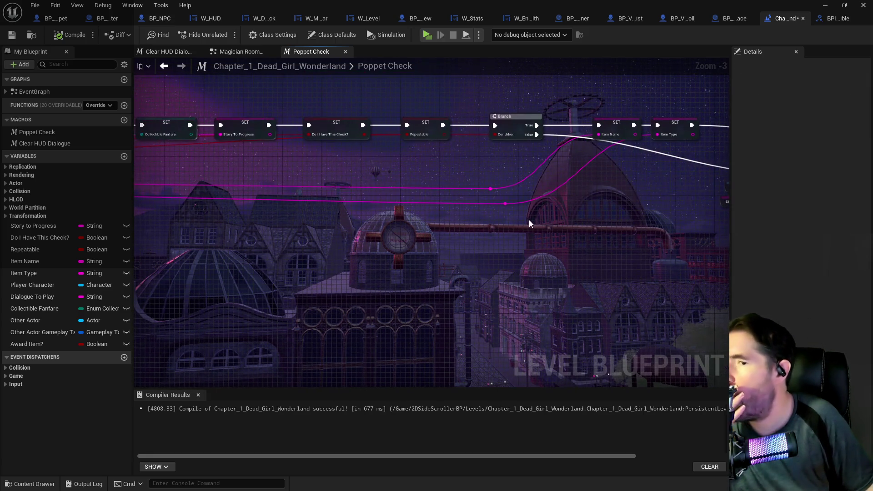
- Lift SET Repeatable out of the chain and place the Branch before Do I Have This?
drag(426, 130, 431, 100)
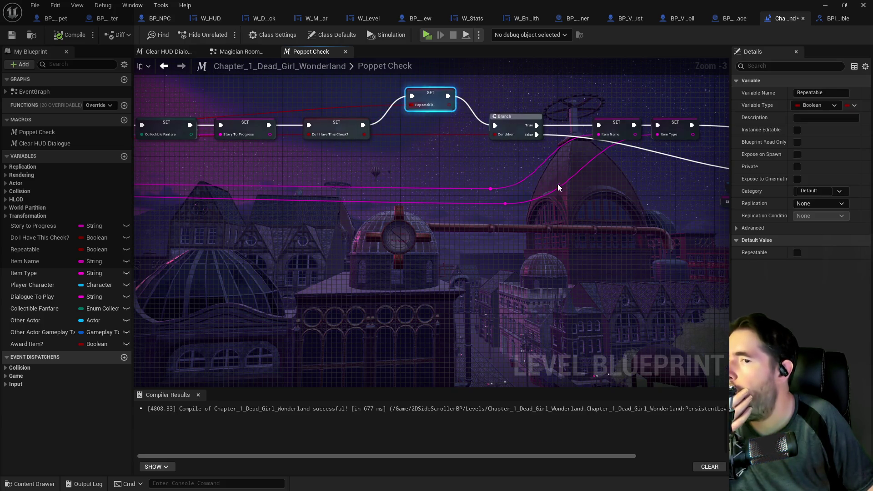
drag(558, 187, 363, 174)
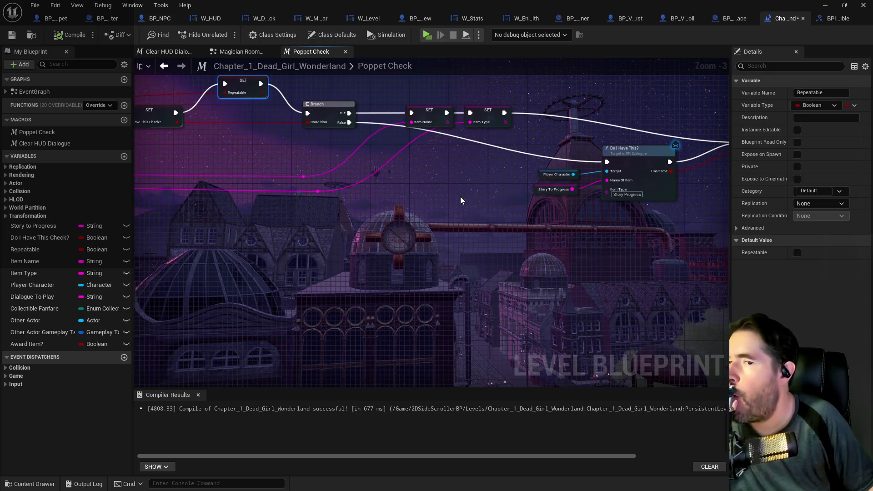
drag(459, 195, 656, 217)
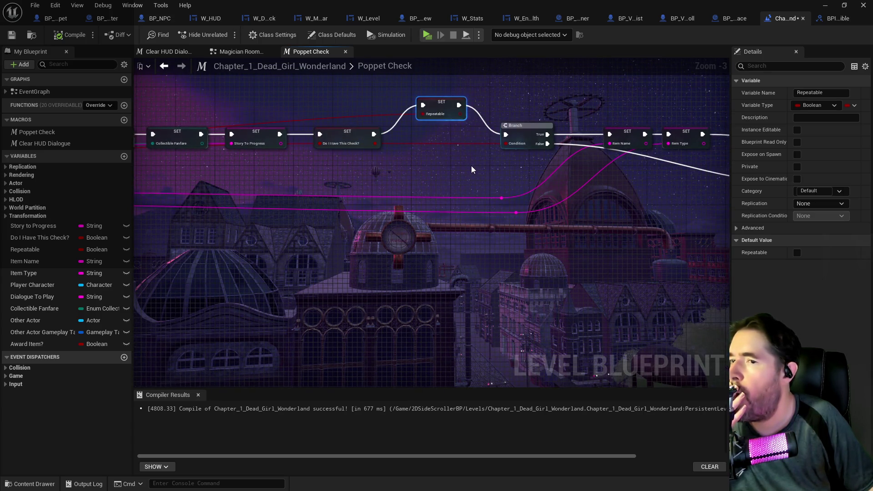
drag(471, 170, 328, 165)
mouse_move(383, 138)
mouse_down()
mouse_move(389, 124)
mouse_move(376, 172)
mouse_move(351, 167)
mouse_move(389, 175)
mouse_move(272, 168)
mouse_move(506, 195)
mouse_move(386, 176)
mouse_up()
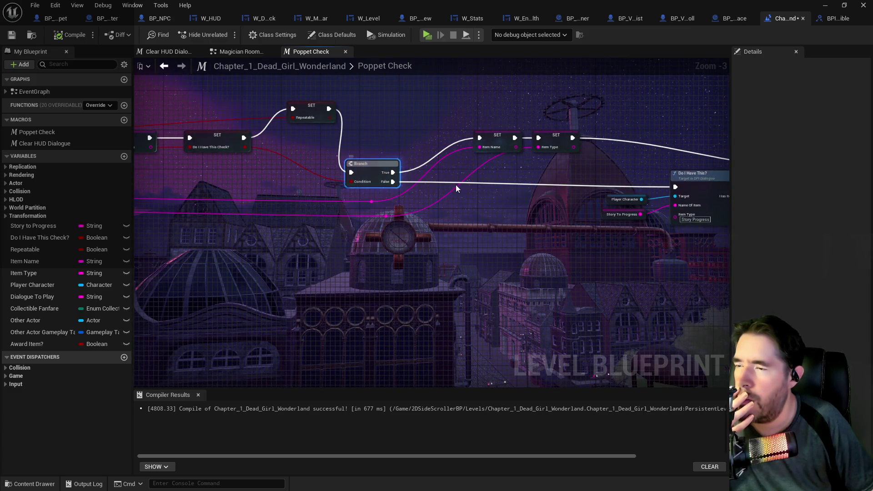
drag(455, 187, 335, 177)
drag(253, 152, 316, 154)
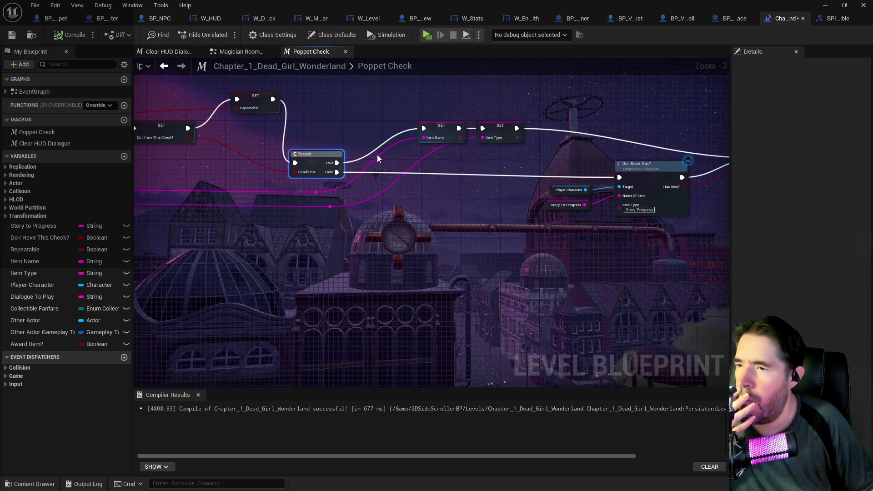
drag(476, 179, 315, 170)
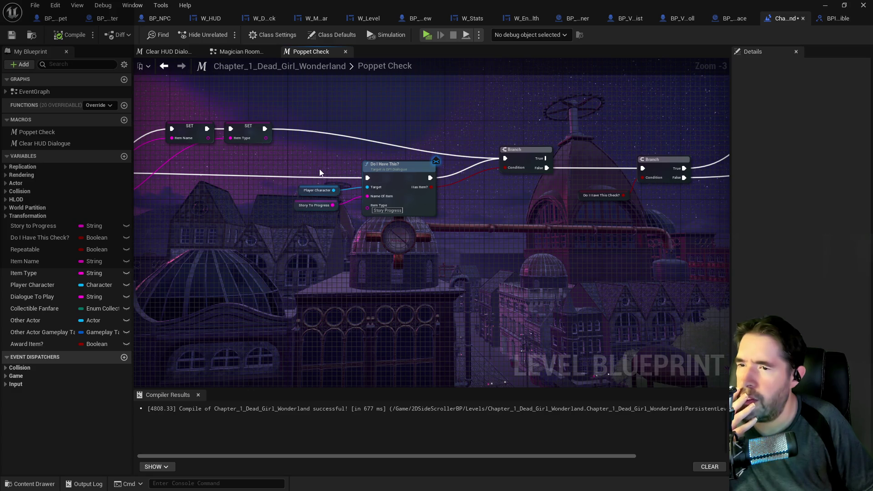
drag(453, 195, 694, 226)
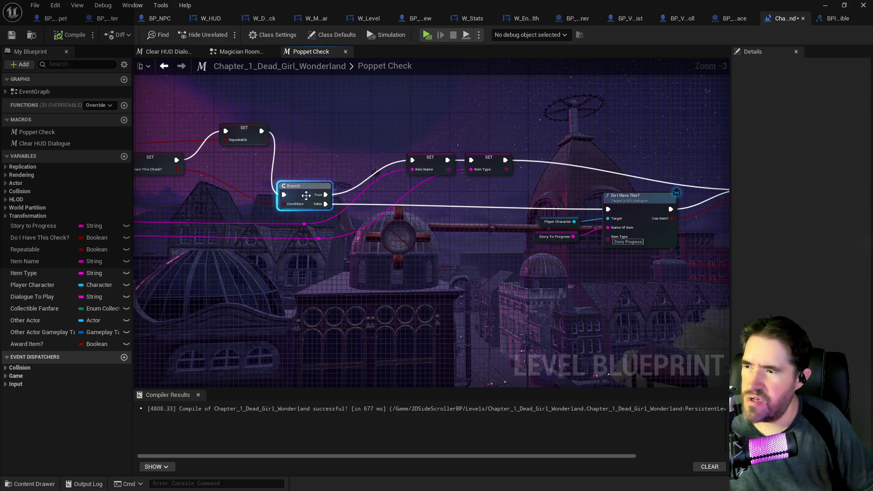
mouse_move(325, 194)
mouse_down()
mouse_move(560, 201)
mouse_move(560, 184)
mouse_up()
- Chain Repeatable into the Item Name SET, line up Item Type SET, route False to the next Branch
drag(414, 160, 476, 157)
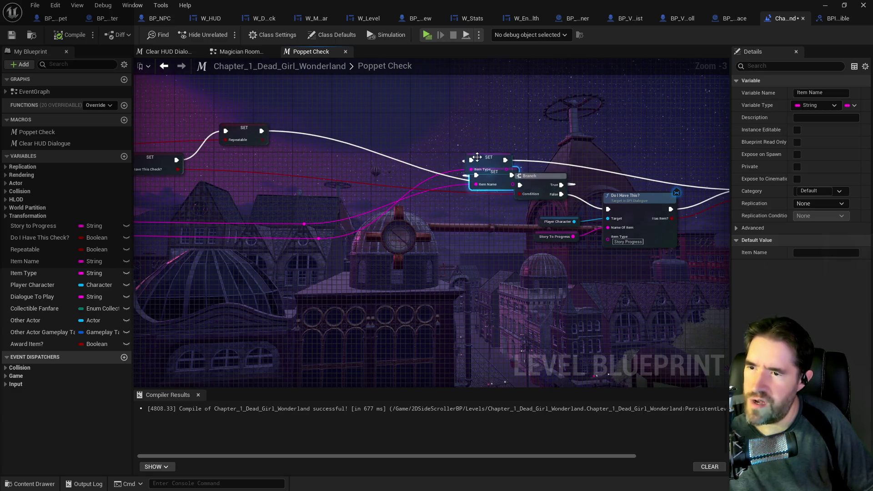
drag(485, 188, 343, 178)
drag(471, 160, 432, 178)
drag(352, 175, 357, 166)
drag(261, 132, 339, 165)
mouse_move(492, 160)
mouse_down()
mouse_move(473, 165)
mouse_move(518, 194)
mouse_move(519, 185)
mouse_up()
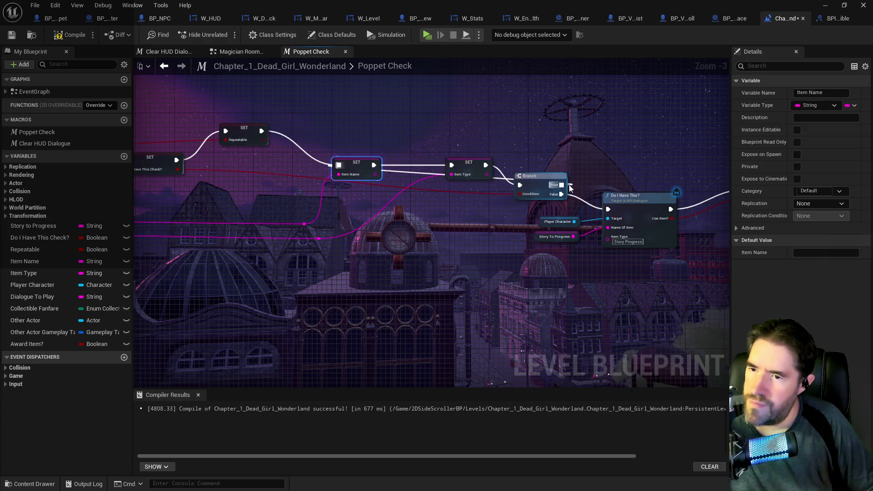
drag(615, 187, 367, 219)
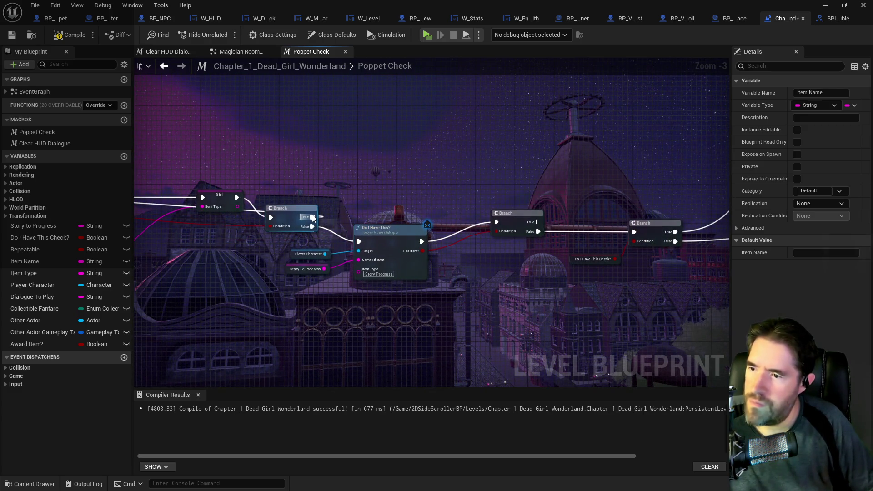
mouse_move(313, 217)
mouse_down()
mouse_move(360, 242)
mouse_move(341, 229)
mouse_move(502, 226)
mouse_up()
mouse_move(392, 229)
mouse_down()
mouse_move(398, 247)
mouse_move(437, 145)
mouse_move(434, 112)
mouse_up()
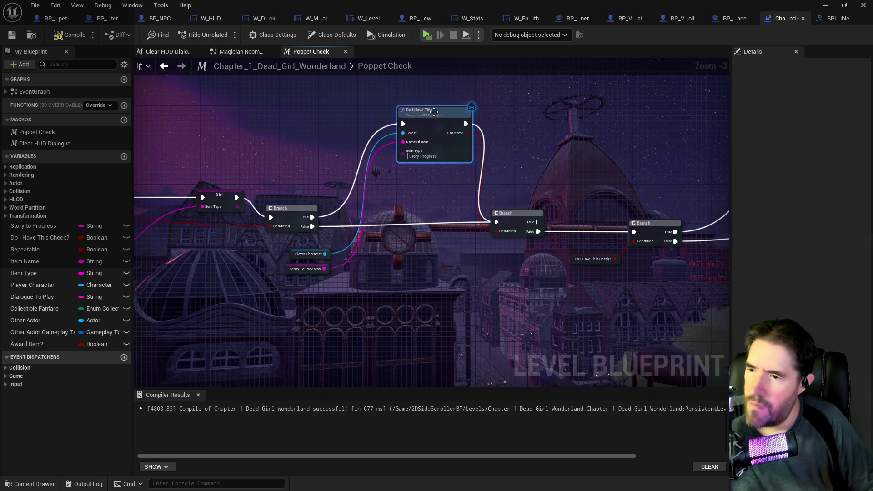
- Move Player Character and Story To Progress beside Do I Have This?, align Branches, and save
drag(320, 292, 321, 291)
drag(309, 261, 372, 173)
drag(430, 117, 440, 136)
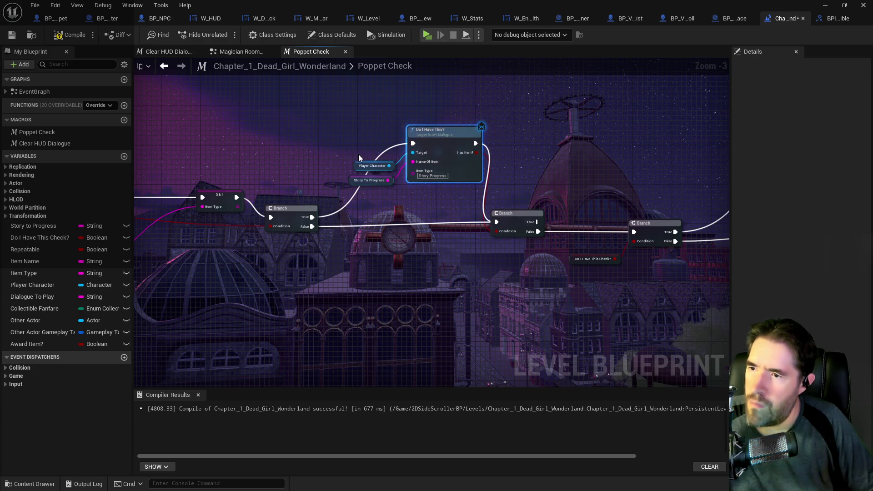
click(346, 182)
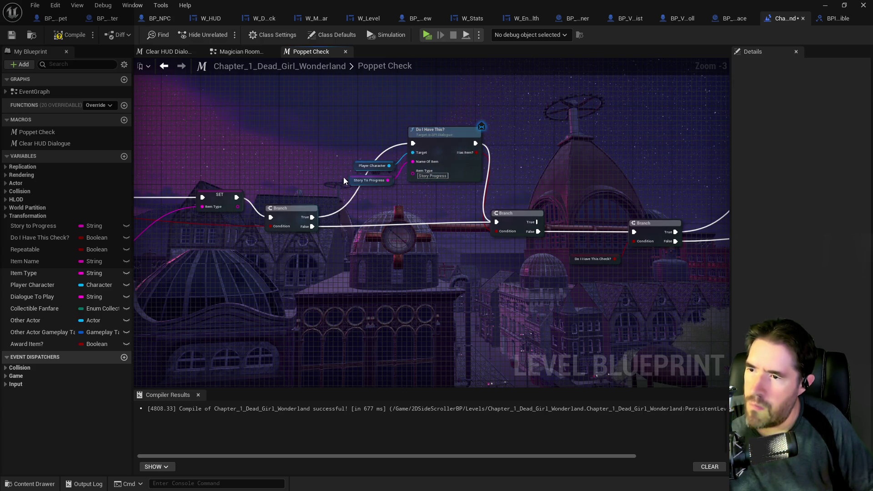
drag(372, 190, 344, 169)
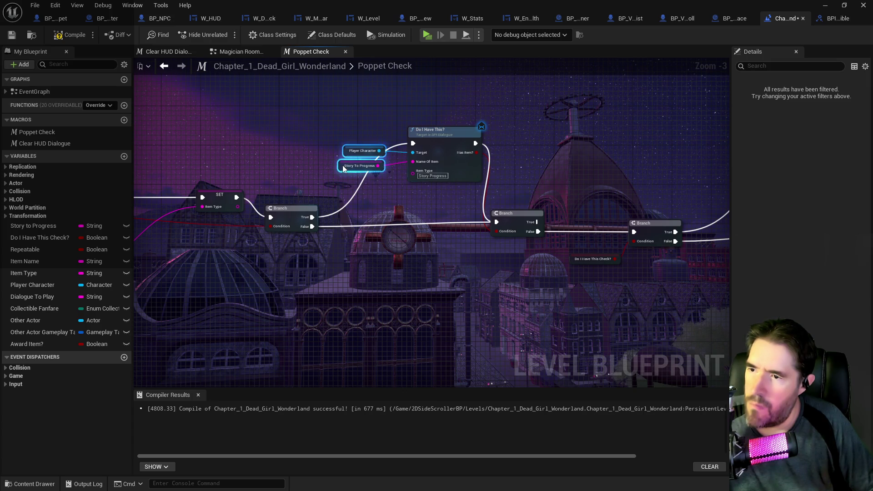
drag(300, 208, 293, 198)
drag(227, 196, 207, 195)
drag(282, 204, 273, 194)
mouse_move(514, 220)
mouse_down()
mouse_move(524, 205)
mouse_move(514, 204)
mouse_up()
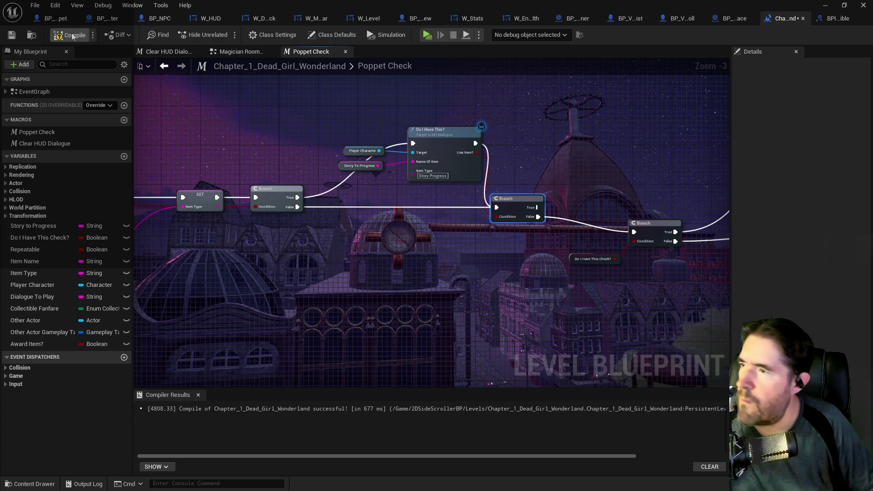
click(12, 36)
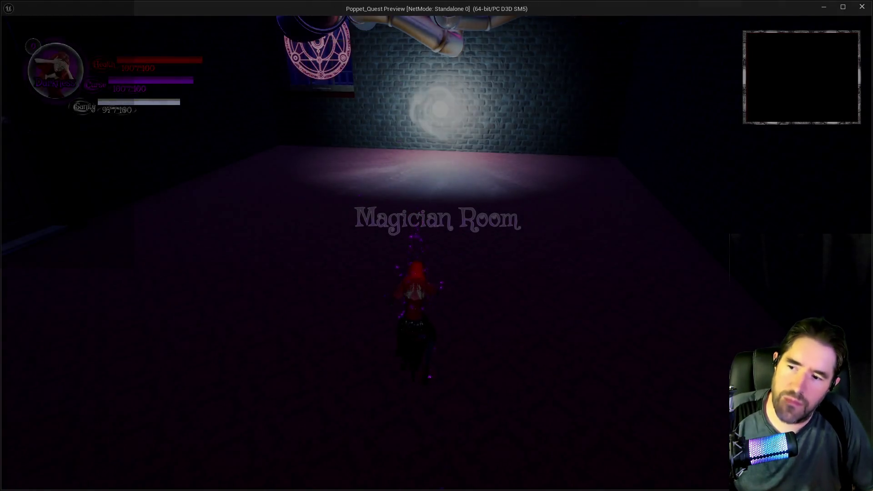
- Run the character into the Toy Maze and back to the Magician Room in Light form, then leave the game
key(w)
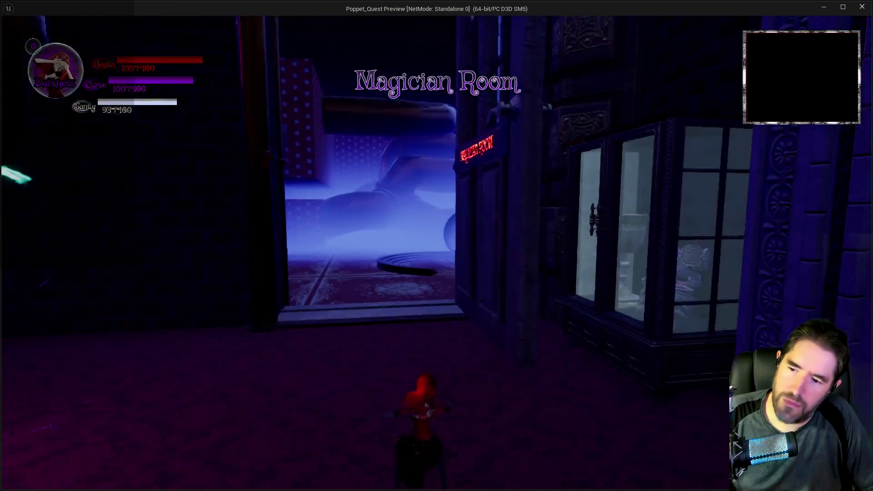
key(w)
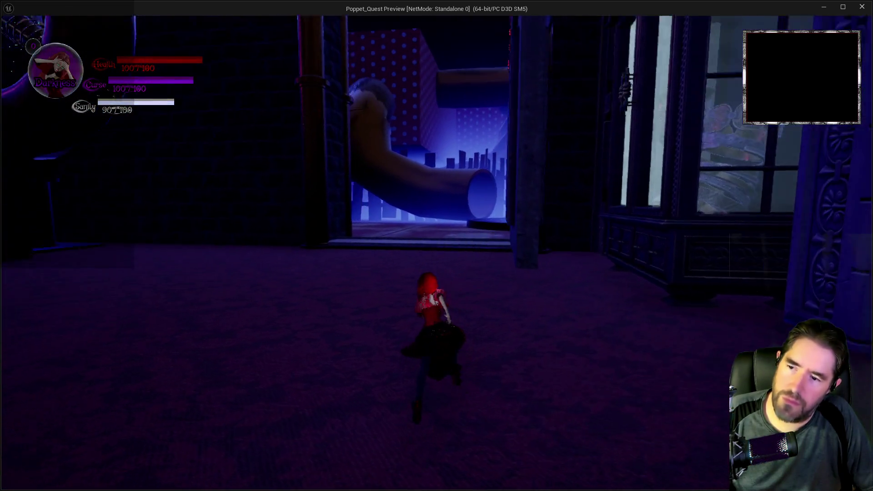
key(e)
key(w)
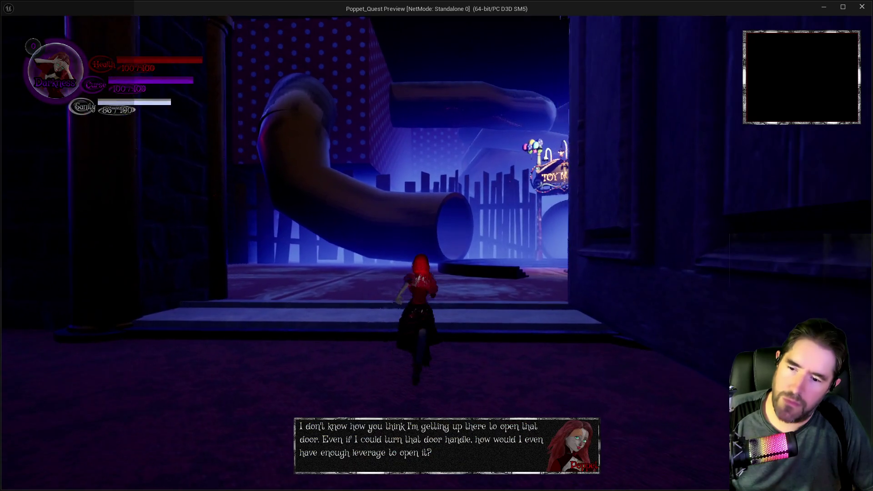
key(w)
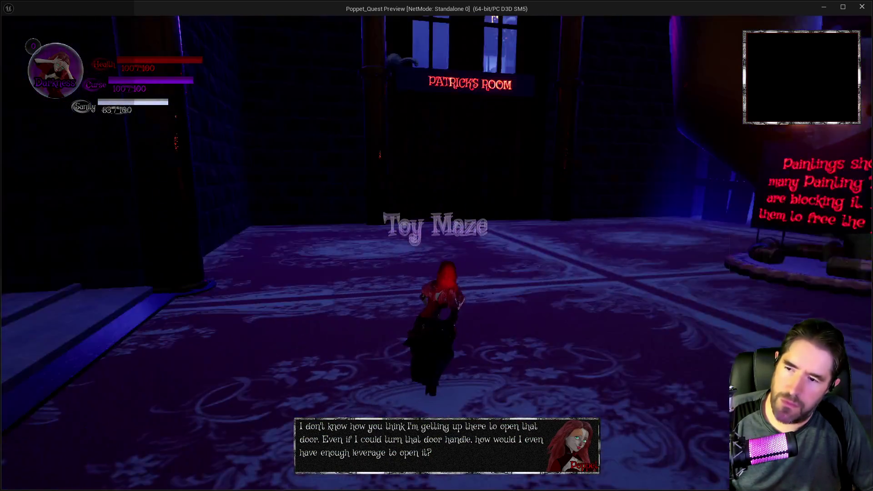
key(w)
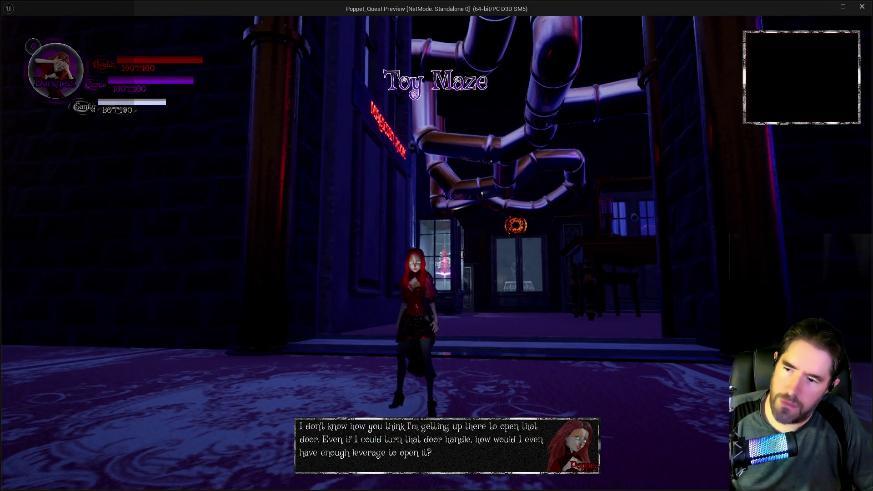
key(w)
key(q)
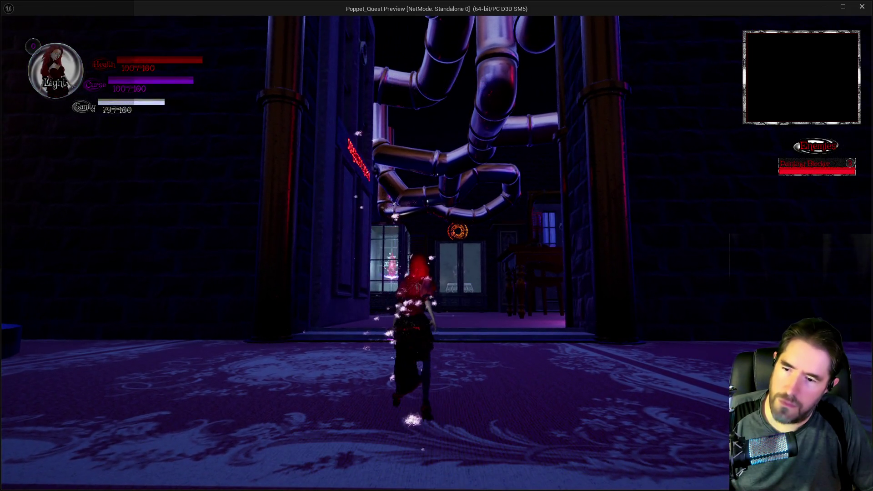
key(w)
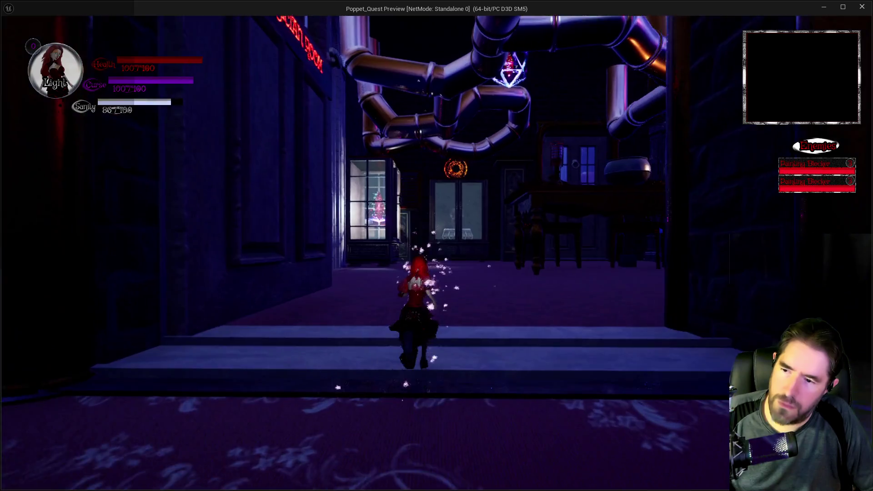
key(q)
key(s)
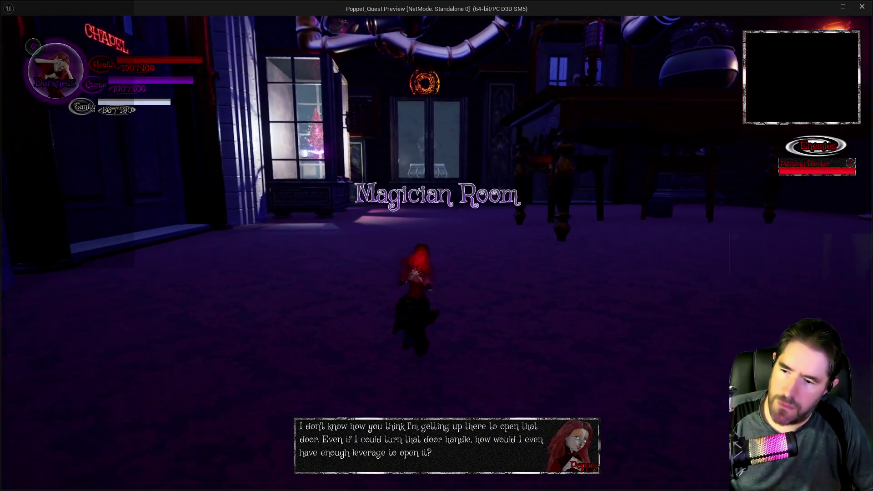
key(alt+Tab)
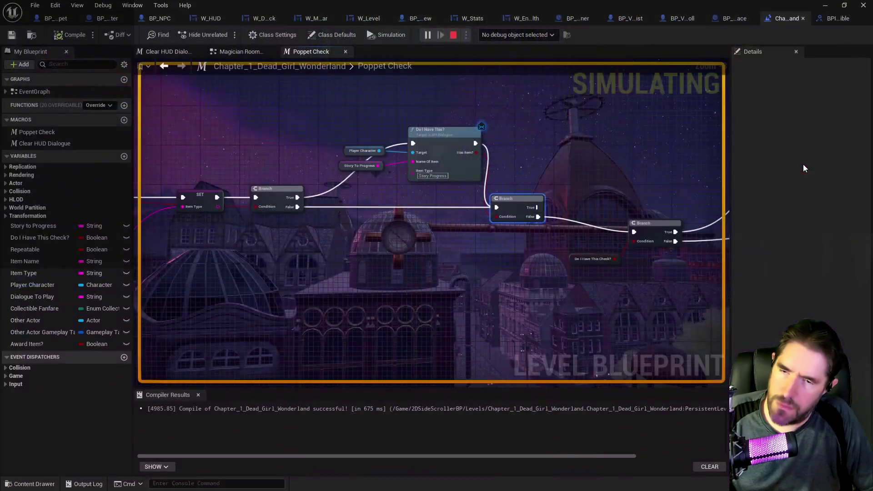
- Stop the play-test and view the Magician Room Graph's trigger events with their Poppet Check calls
key(Escape)
mouse_move(270, 289)
mouse_down()
mouse_move(484, 263)
mouse_move(288, 248)
mouse_up()
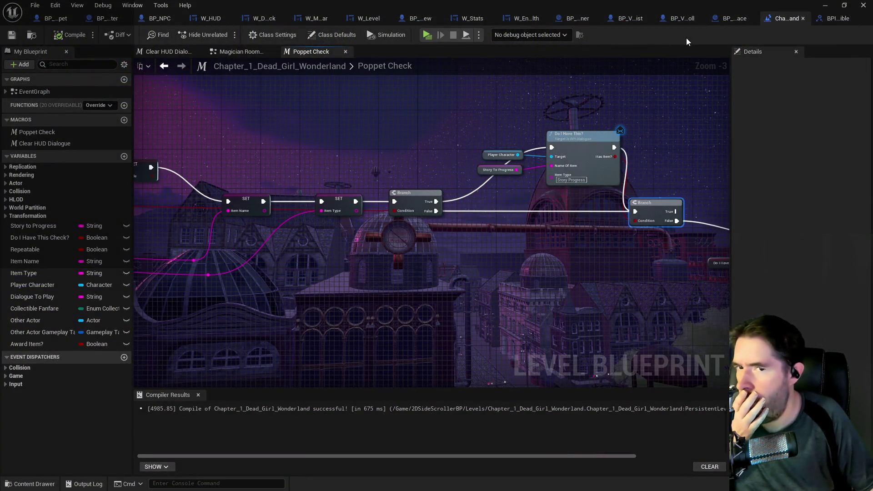
click(249, 54)
drag(459, 269, 339, 244)
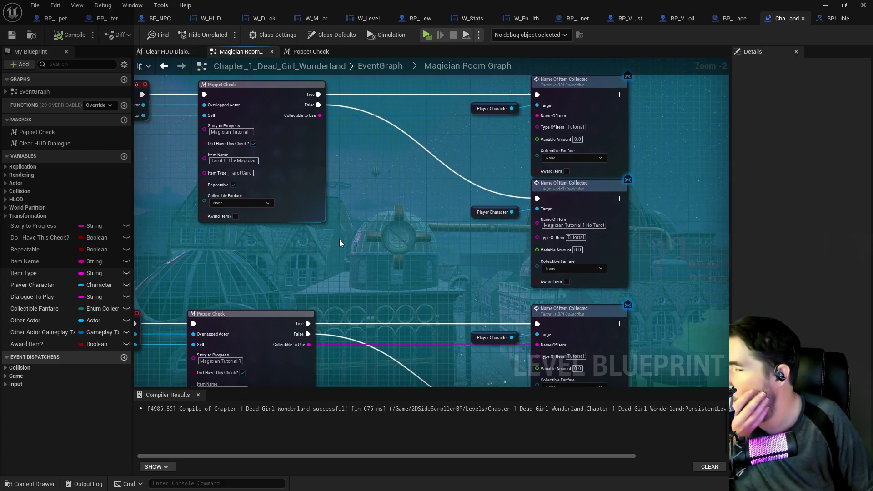
drag(339, 239, 434, 235)
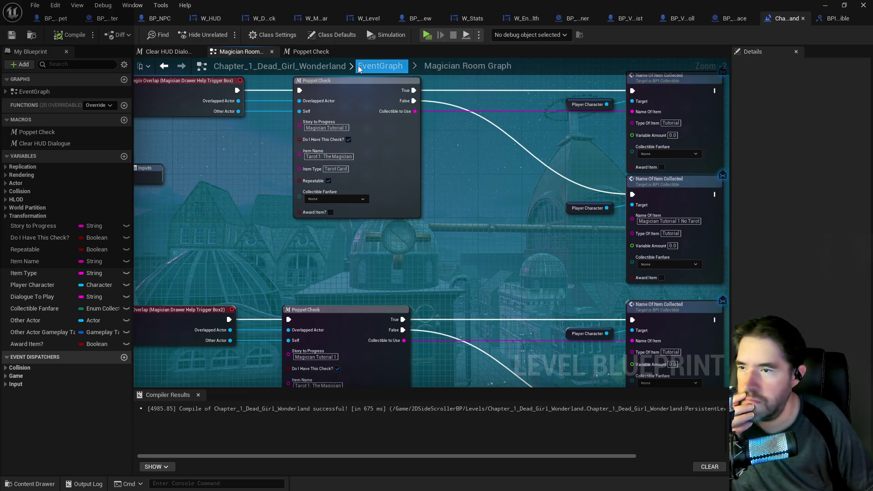
click(54, 19)
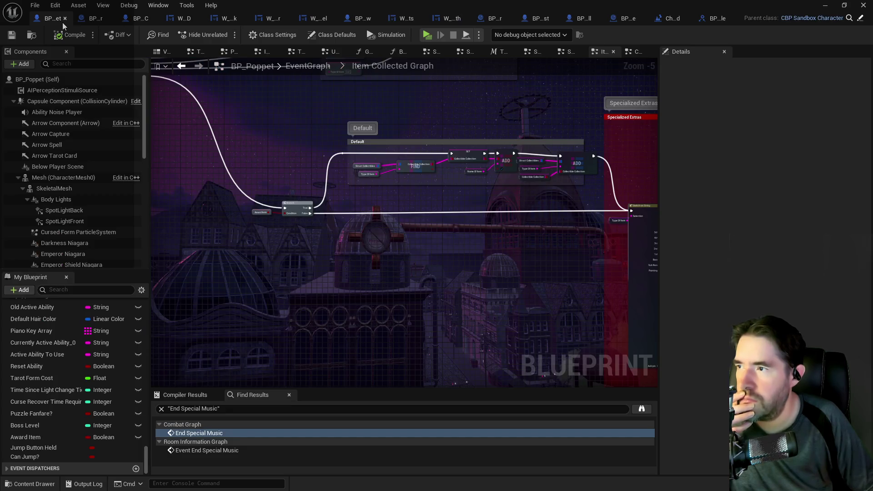
- Inspect the Specialized Extras section of BP_Poppet's Item Collected Graph
scroll(311, 230, up, 1)
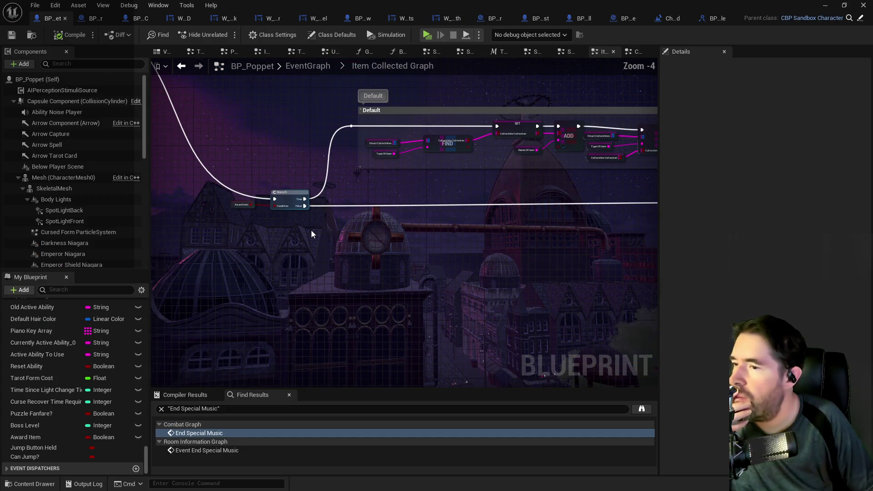
mouse_move(311, 230)
mouse_down()
mouse_move(496, 171)
mouse_move(292, 148)
mouse_move(655, 153)
mouse_up()
drag(383, 183, 388, 183)
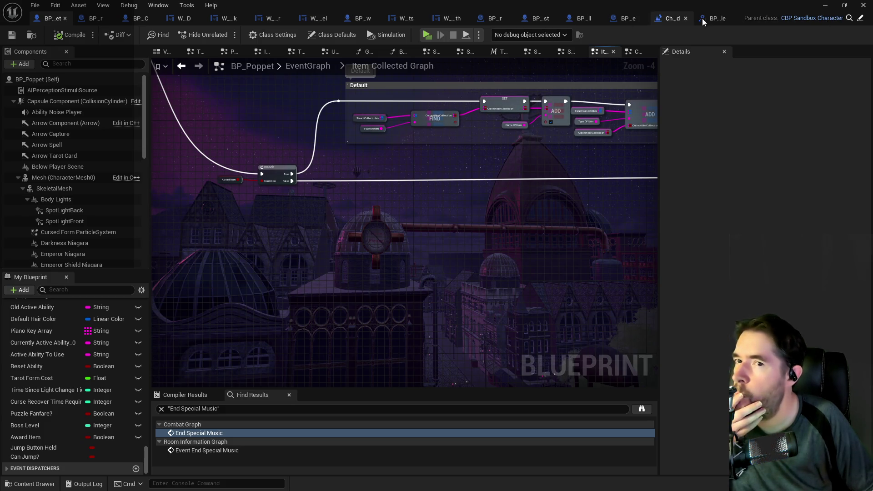
- Return to the level blueprint's EventGraph and open the collapsed Toy Maze Graph
click(675, 20)
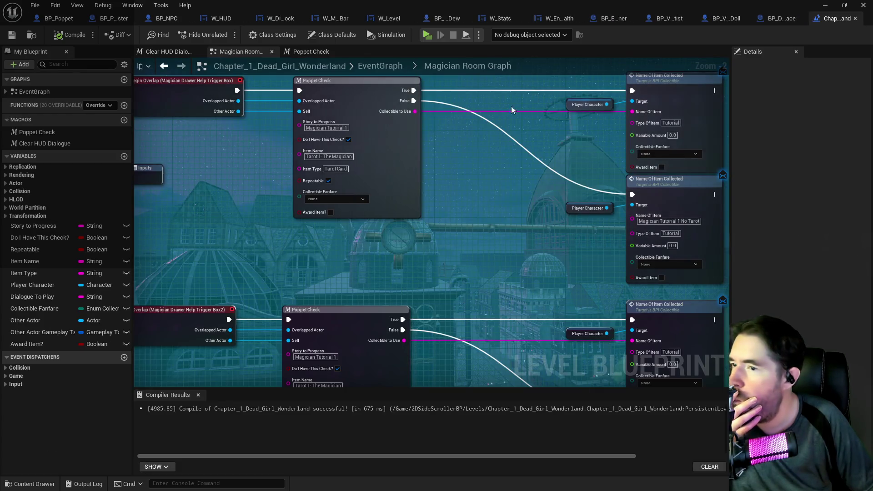
drag(376, 243, 424, 321)
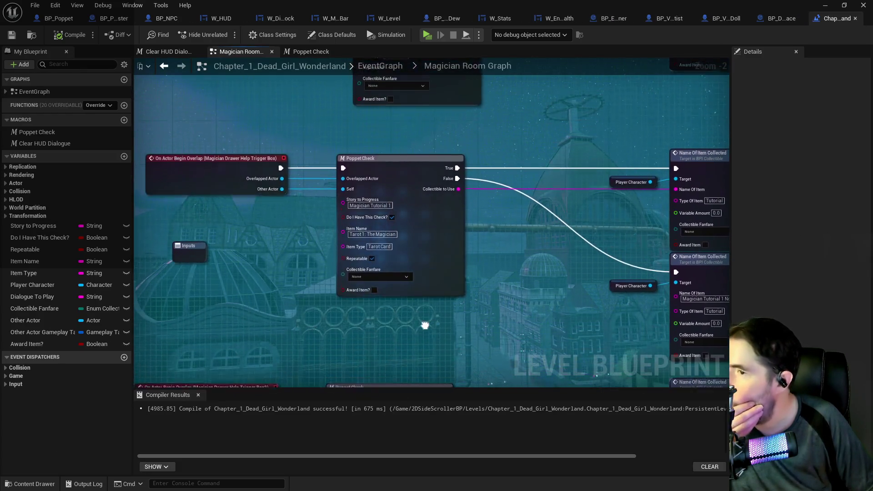
drag(509, 296, 414, 220)
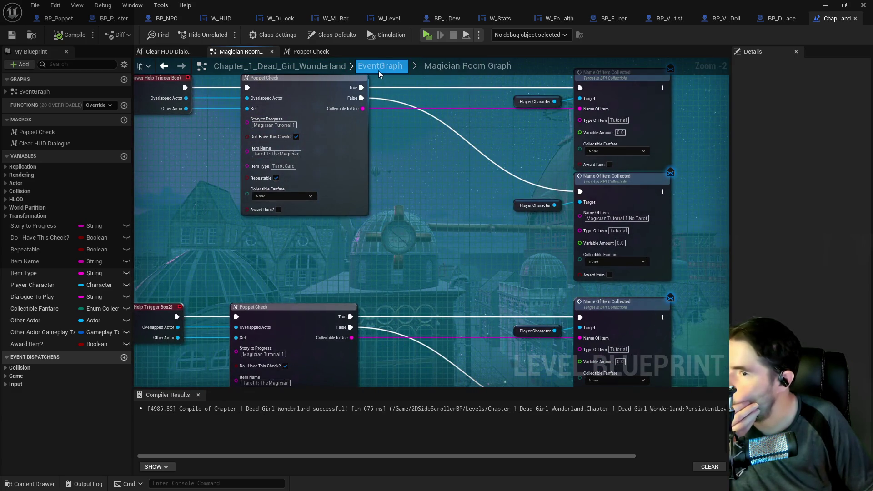
click(378, 70)
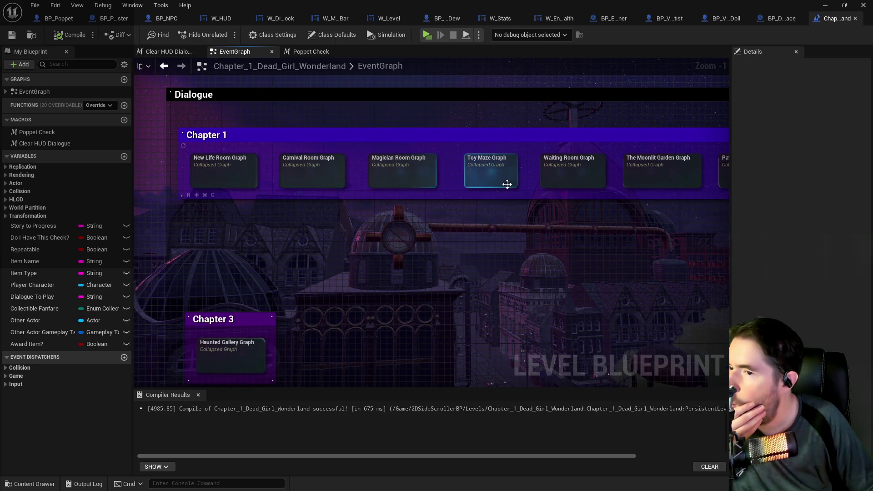
double_click(503, 180)
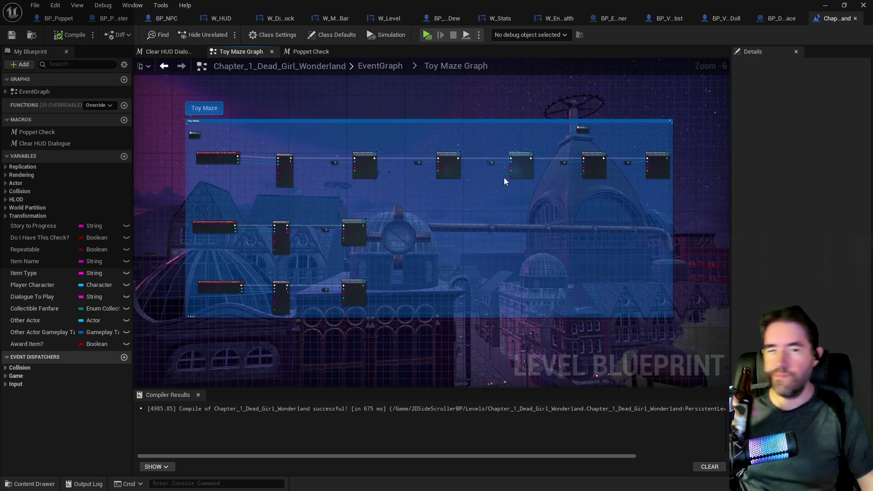
- Find the Open The Map Poppet Check and wire its False output to Name Of Item Collected
scroll(264, 182, up, 4)
drag(282, 192, 350, 191)
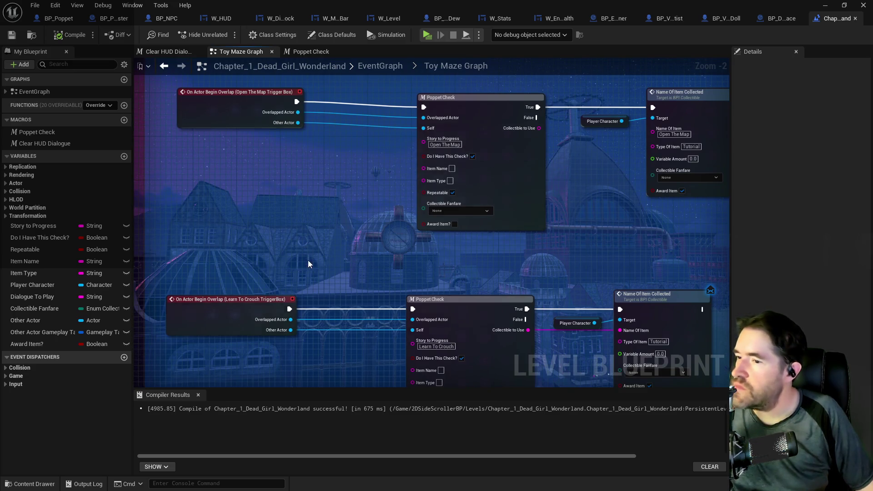
drag(308, 261, 300, 109)
drag(304, 280, 283, 152)
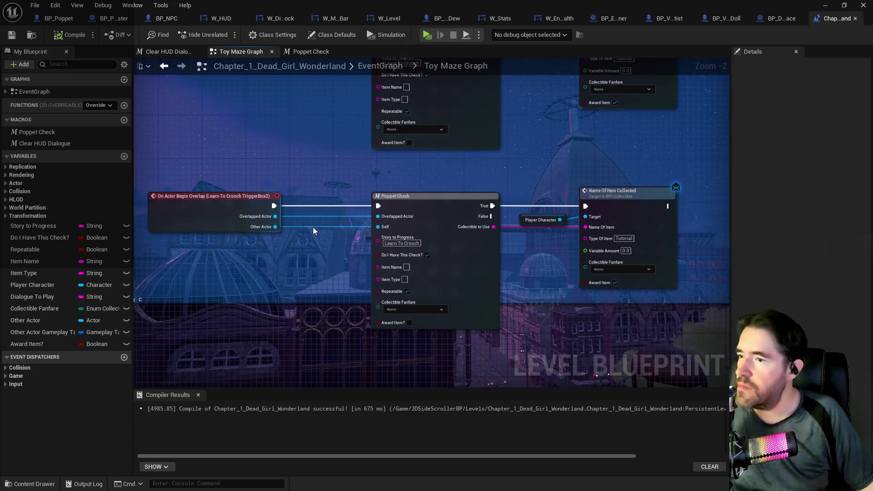
scroll(314, 227, down, 4)
scroll(424, 188, up, 2)
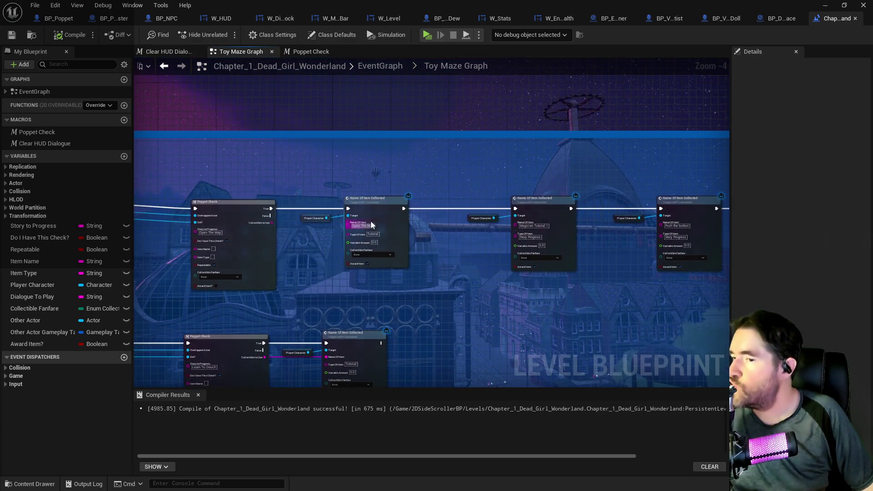
scroll(324, 241, up, 2)
drag(311, 241, 409, 215)
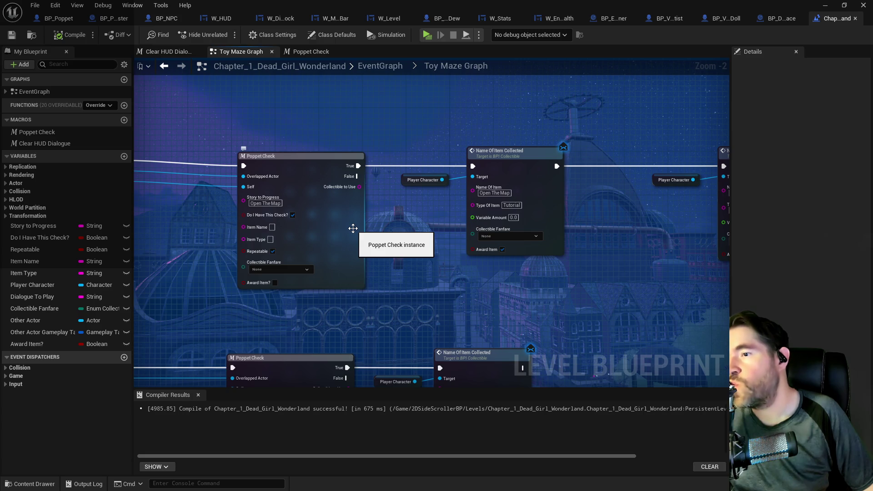
drag(365, 227, 423, 206)
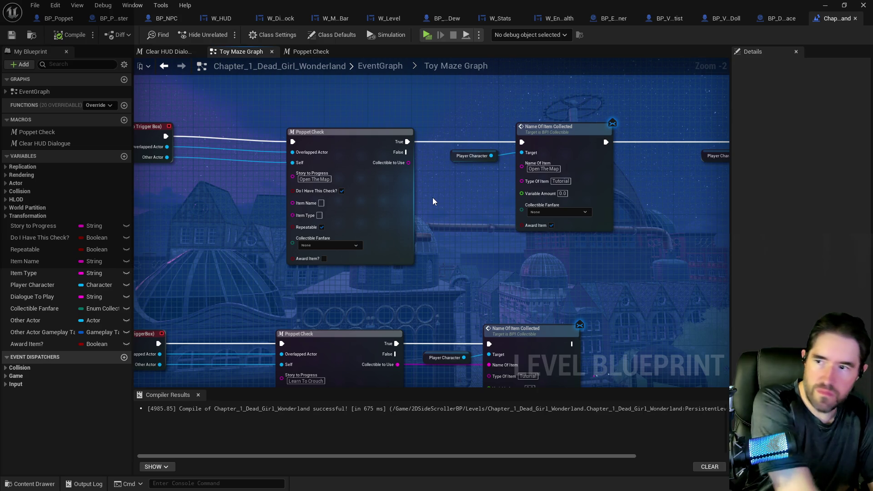
mouse_move(357, 152)
mouse_down()
mouse_move(343, 155)
mouse_move(342, 144)
mouse_move(408, 148)
mouse_up()
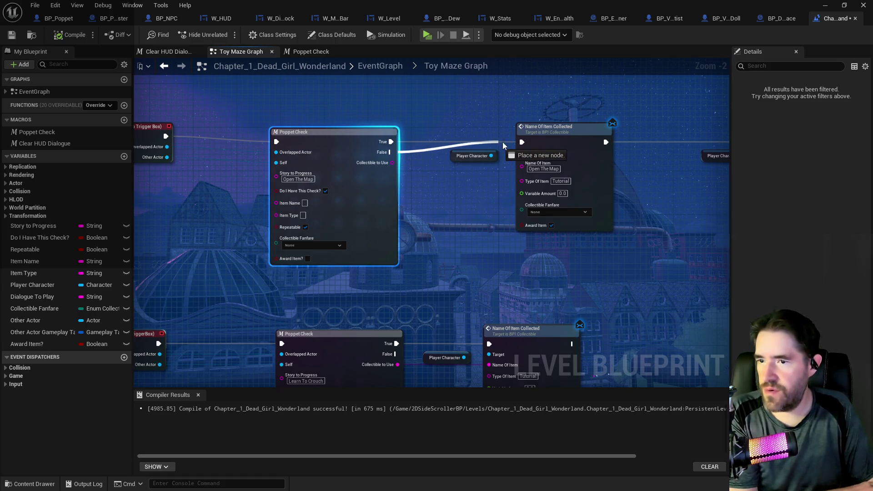
drag(520, 144, 521, 143)
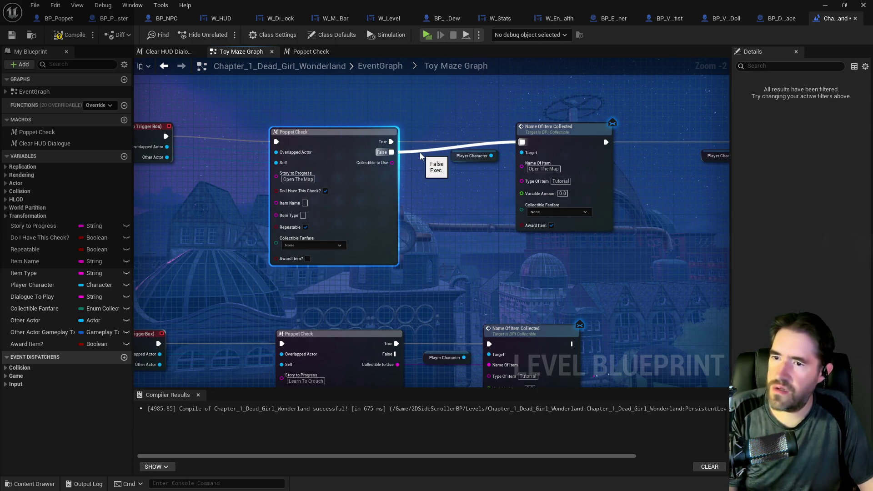
- Inspect the Poppet Check macro, then undo the rewire so True drives Name Of Item Collected
double_click(350, 154)
mouse_move(350, 158)
mouse_down()
mouse_move(551, 244)
mouse_move(642, 237)
mouse_move(322, 230)
mouse_up()
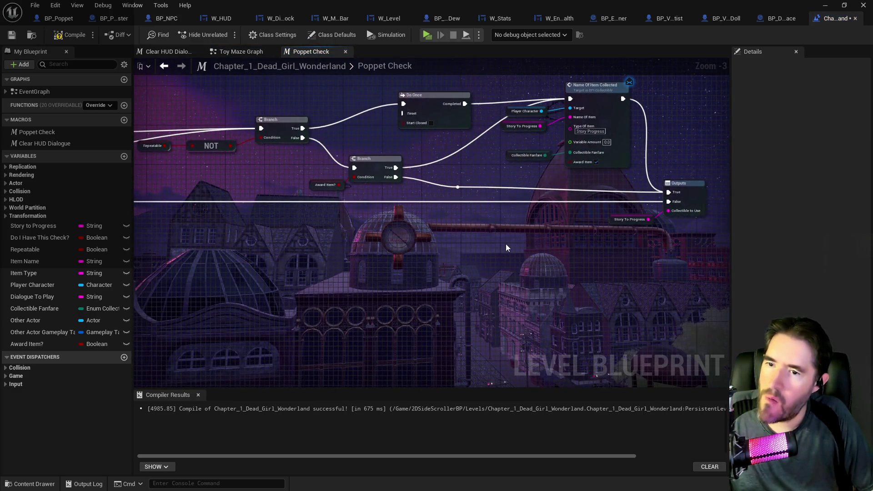
mouse_move(509, 244)
mouse_down()
mouse_move(616, 241)
mouse_move(738, 253)
mouse_up()
drag(637, 256, 325, 249)
drag(529, 286, 711, 286)
drag(528, 281, 254, 257)
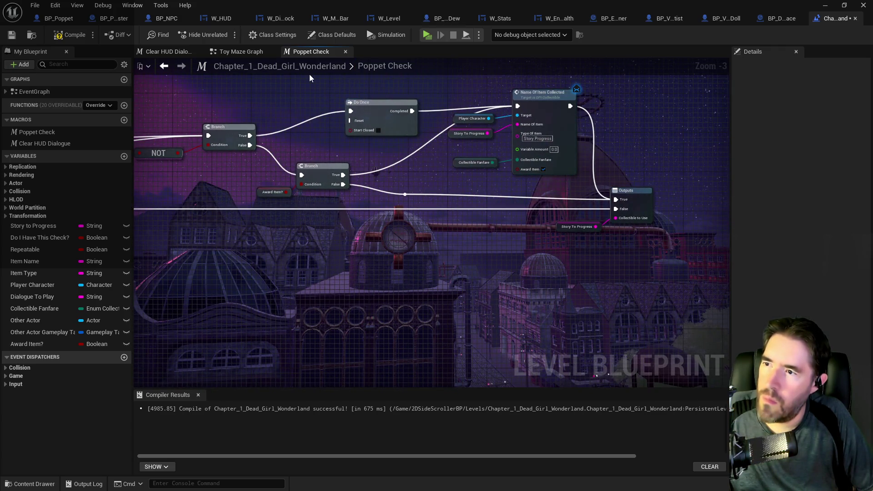
click(243, 52)
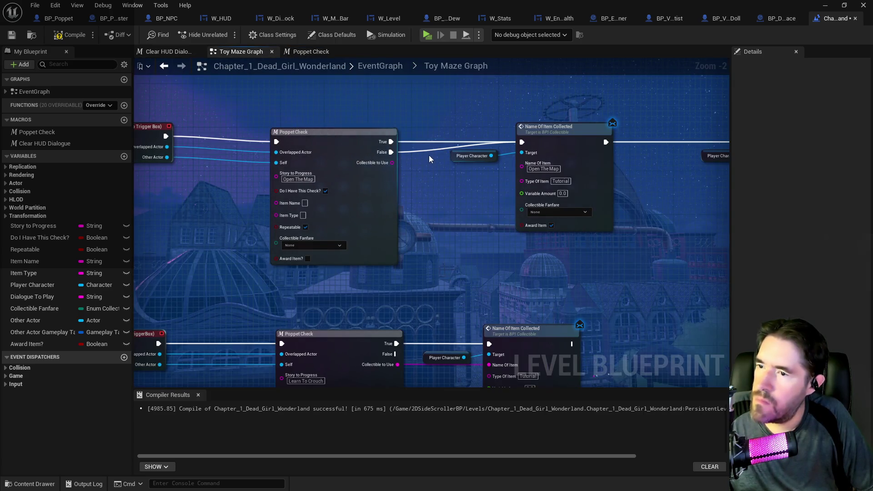
key(ctrl+z)
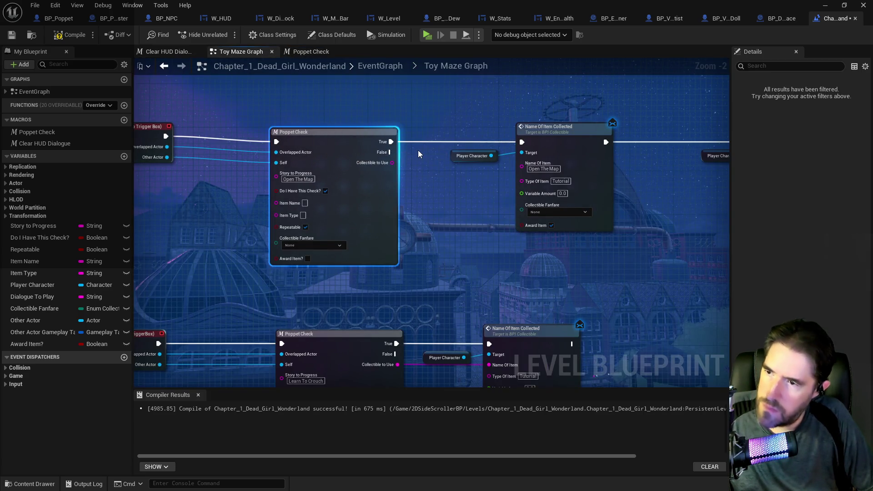